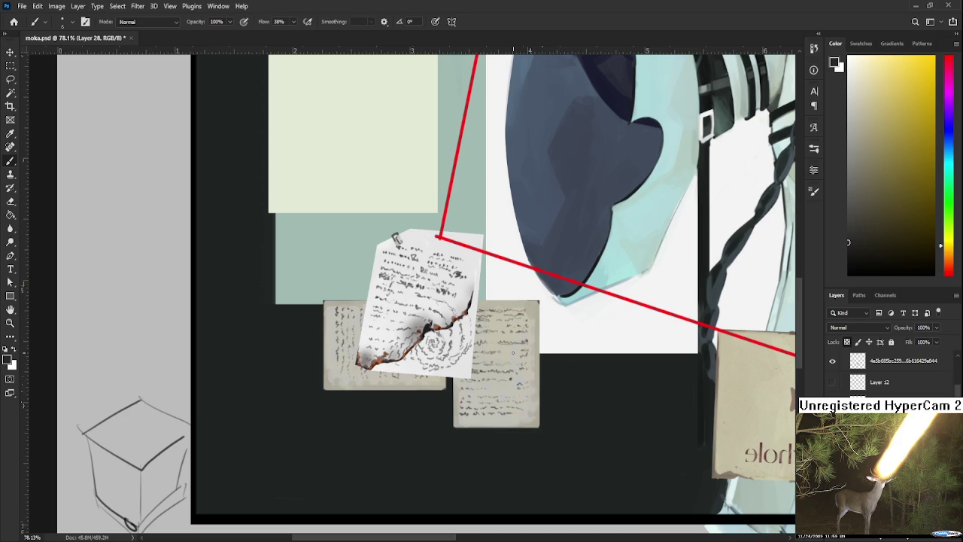
Scribble a dark circle on the small note, discarding the first curved stroke
drag(485, 319, 511, 367)
key(ctrl+z)
mouse_move(486, 320)
mouse_down()
mouse_move(481, 365)
mouse_move(512, 339)
mouse_move(497, 320)
mouse_move(508, 353)
mouse_move(476, 366)
mouse_move(512, 325)
mouse_up()
mouse_move(474, 360)
mouse_down()
mouse_move(518, 340)
mouse_move(496, 369)
mouse_up()
drag(519, 328, 482, 368)
mouse_move(478, 326)
mouse_down()
mouse_move(476, 362)
mouse_move(479, 347)
mouse_move(519, 372)
mouse_up()
Darken and thicken the scribbled strokes around the circle
mouse_move(500, 339)
mouse_down()
mouse_move(519, 369)
mouse_move(516, 343)
mouse_up()
drag(474, 366, 516, 380)
mouse_move(518, 327)
mouse_down()
mouse_move(512, 365)
mouse_move(518, 348)
mouse_up()
drag(496, 316, 519, 345)
mouse_move(479, 331)
mouse_down()
mouse_move(477, 350)
mouse_move(527, 370)
mouse_up()
drag(473, 373, 512, 381)
mouse_move(491, 312)
mouse_down()
mouse_move(526, 337)
mouse_move(520, 319)
mouse_up()
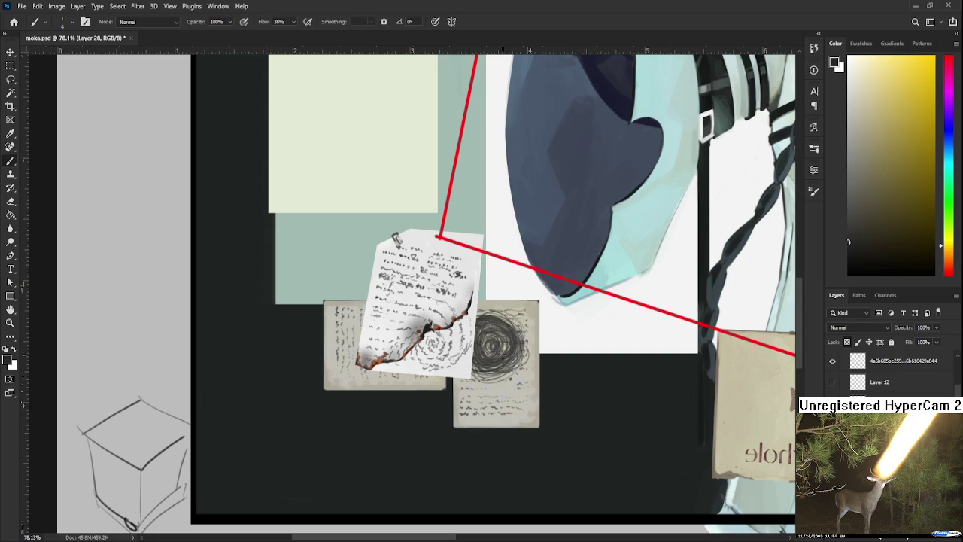
Paint a thick dark vertical stem under the circle, dropping a trial of tiny writing
drag(453, 399, 471, 403)
mouse_move(470, 409)
mouse_down()
mouse_move(485, 407)
mouse_move(472, 394)
mouse_up()
drag(463, 411, 510, 387)
key(ctrl+z)
mouse_move(494, 381)
mouse_down()
mouse_move(493, 420)
mouse_move(494, 399)
mouse_up()
key(ctrl+z)
drag(492, 384, 493, 427)
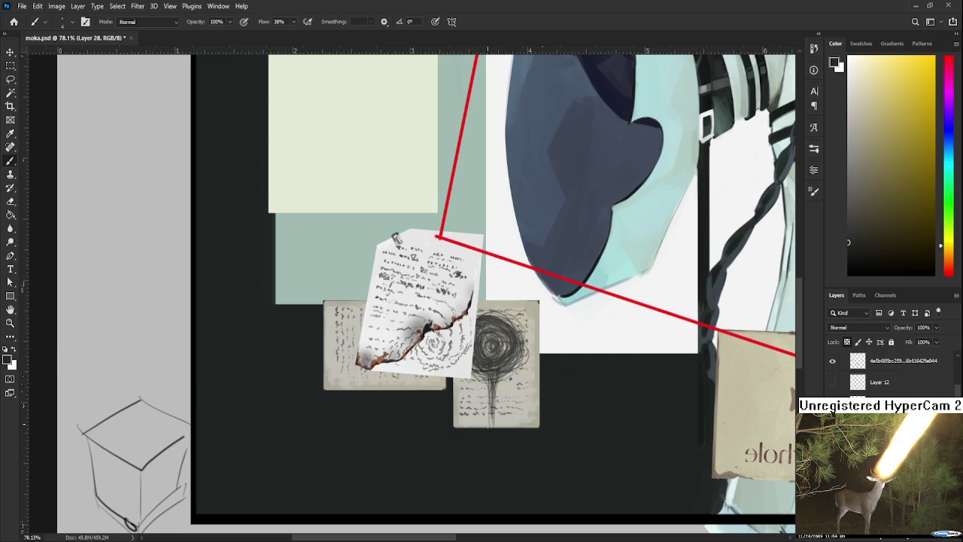
scroll(490, 351, up, 2)
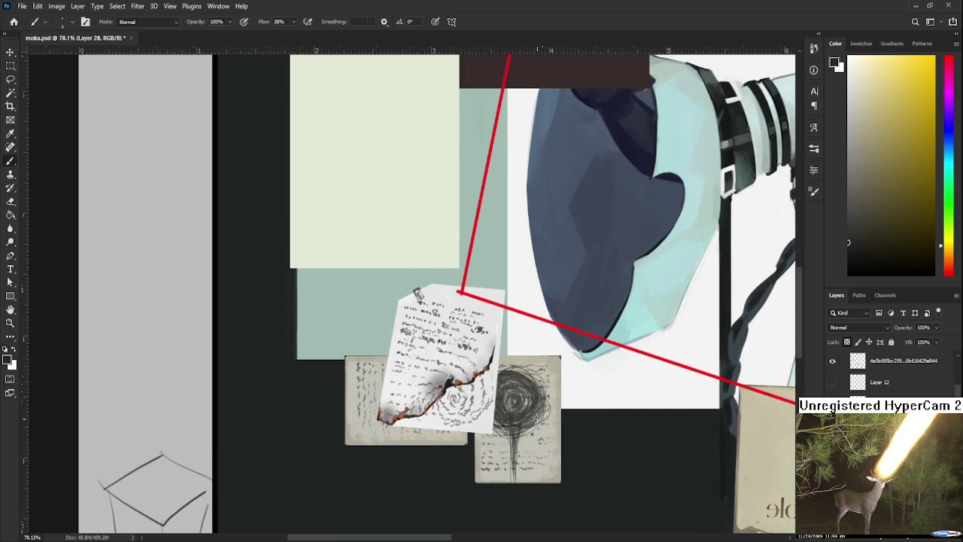
Scale the tree-sketch note up to about 114% with Free Transform
alt+scroll(537, 402, down, 1)
alt+scroll(439, 314, down, 1)
alt+scroll(439, 314, down, 1)
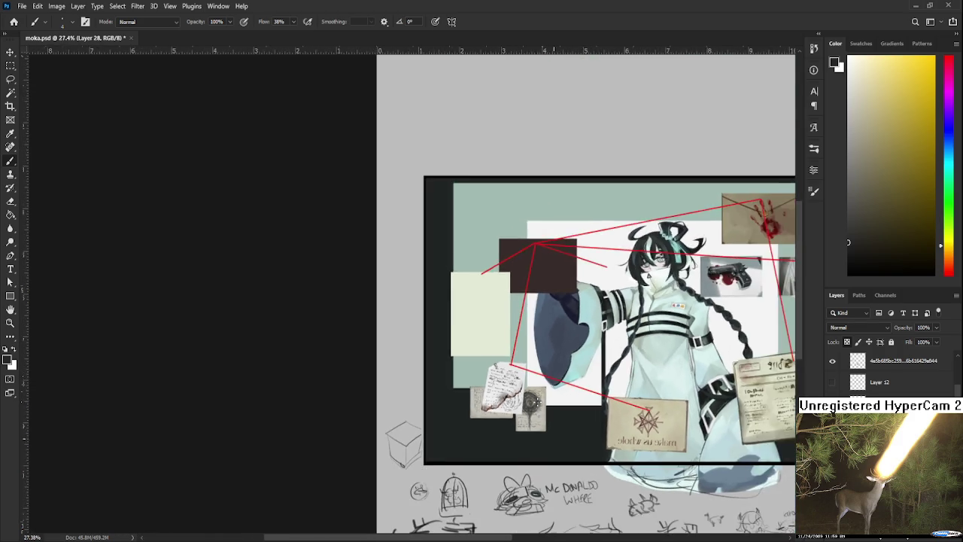
alt+scroll(439, 314, down, 1)
alt+scroll(439, 314, down, 1)
alt+scroll(438, 314, up, 1)
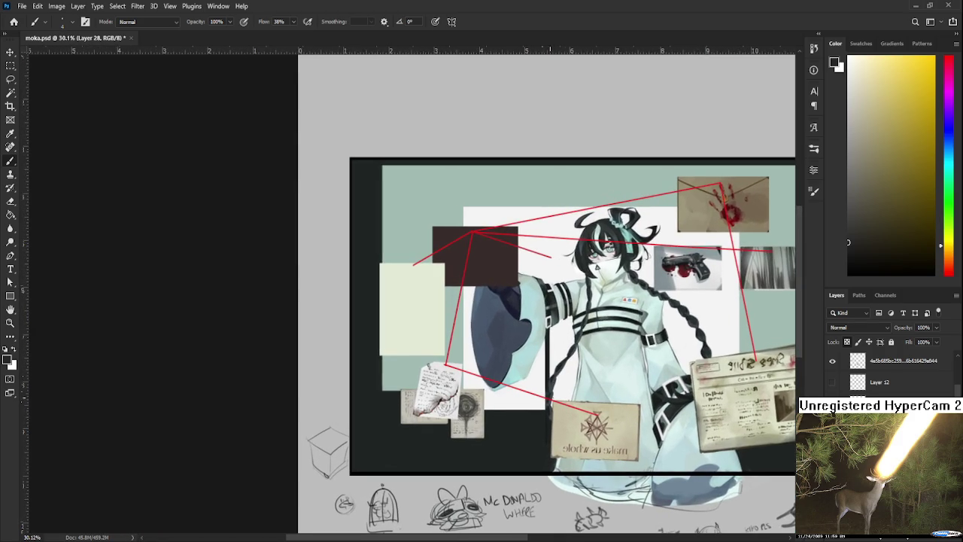
alt+scroll(483, 400, up, 1)
alt+scroll(483, 403, up, 1)
alt+scroll(482, 410, up, 1)
alt+scroll(482, 420, up, 1)
drag(482, 420, 514, 390)
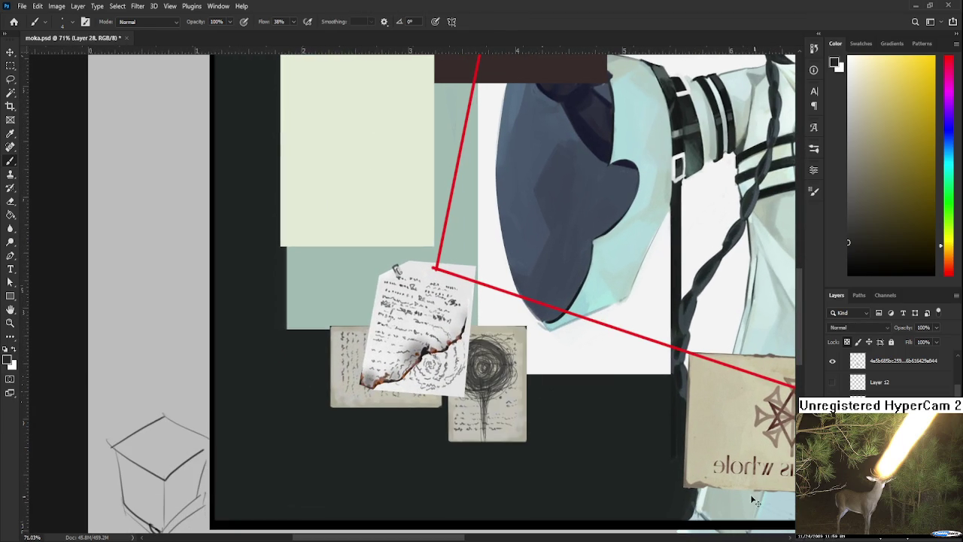
key(ctrl+t)
mouse_move(527, 327)
mouse_down()
mouse_move(546, 325)
mouse_move(537, 309)
mouse_up()
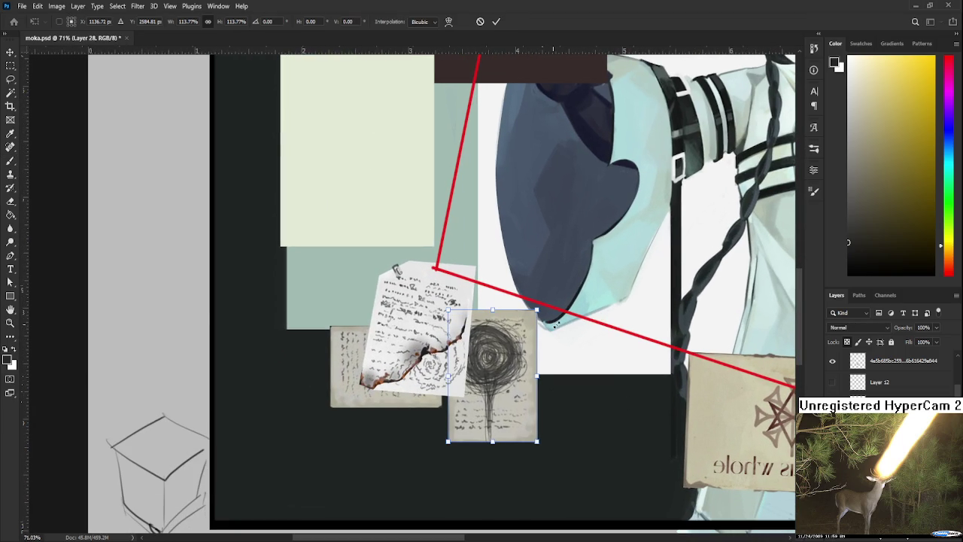
drag(512, 385, 514, 388)
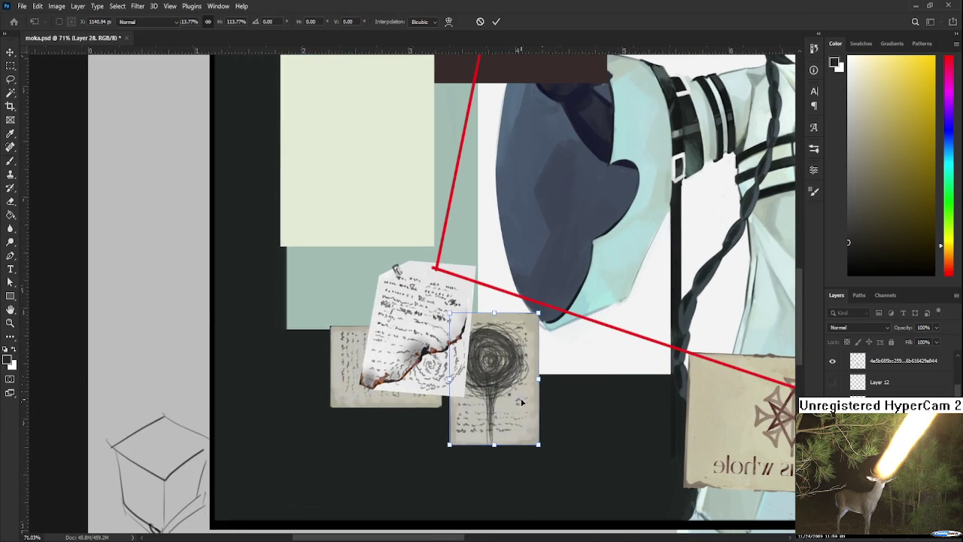
key(Return)
Zoom around to check how the enlarged note overlaps the torn page
scroll(519, 413, down, 10)
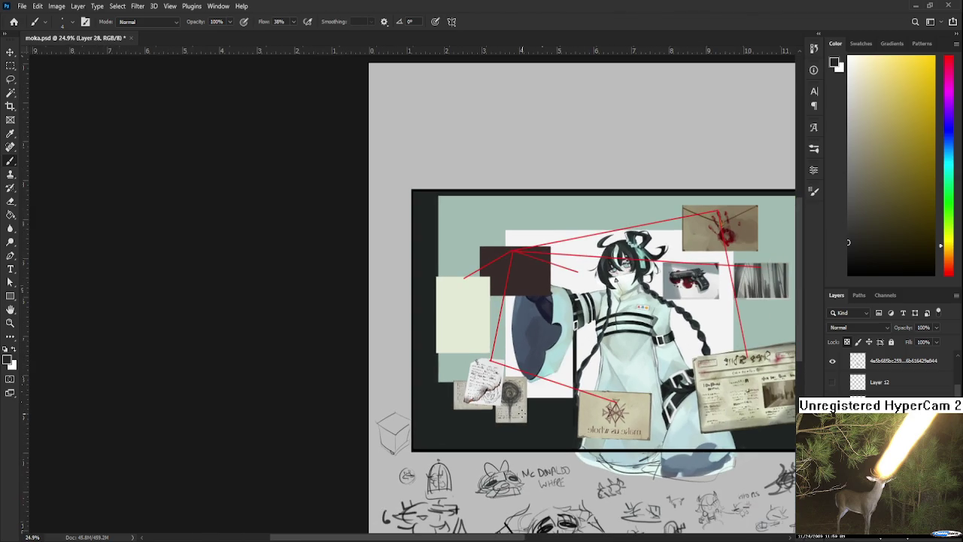
scroll(546, 444, down, 1)
scroll(548, 450, up, 1)
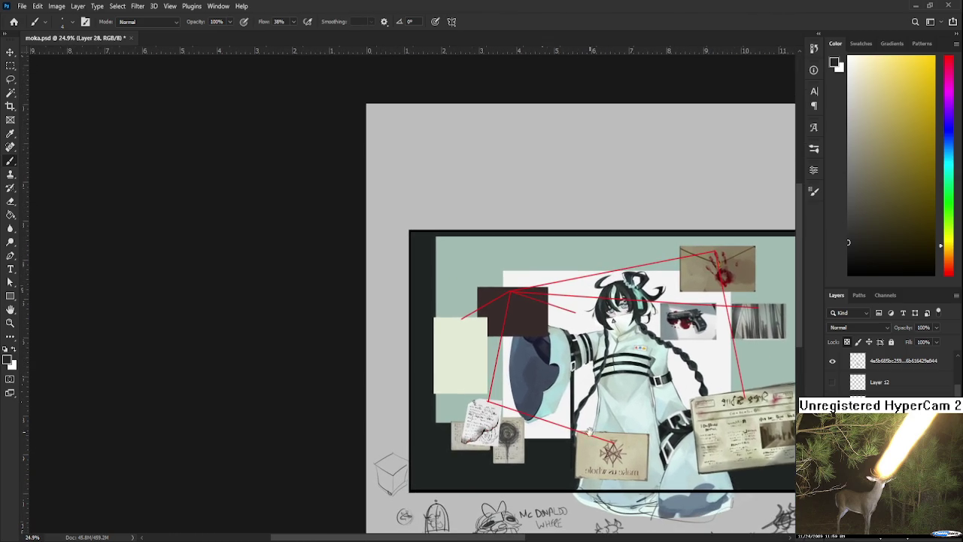
scroll(512, 380, up, 2)
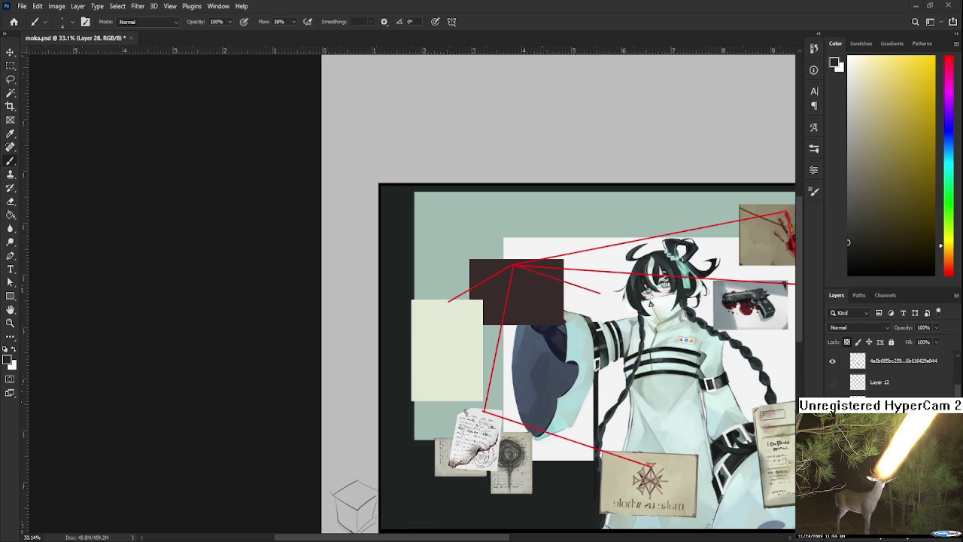
scroll(479, 314, up, 1)
scroll(480, 314, up, 1)
scroll(479, 314, up, 1)
scroll(470, 321, down, 1)
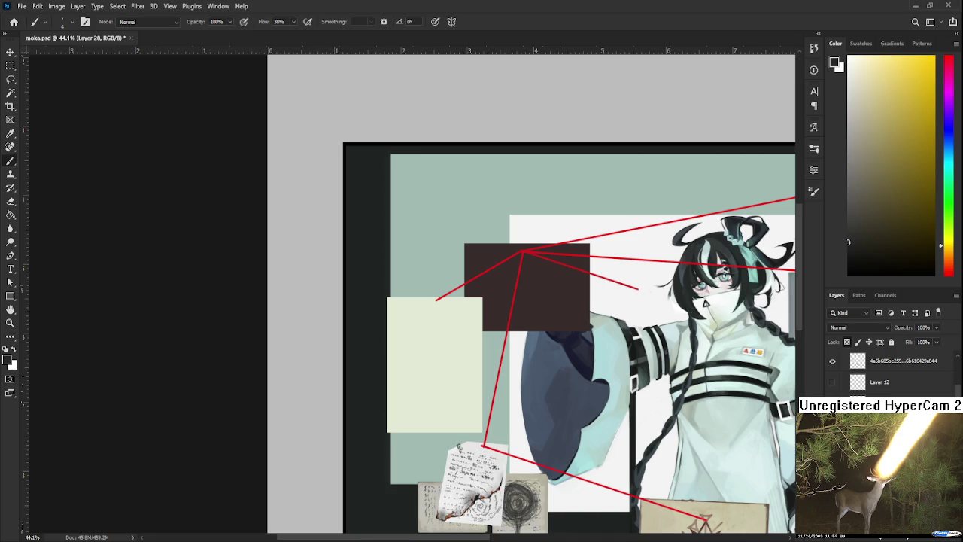
Make the cream note's layer active and switch to the Rectangular Marquee tool
scroll(832, 384, up, 1)
click(833, 385)
click(833, 385)
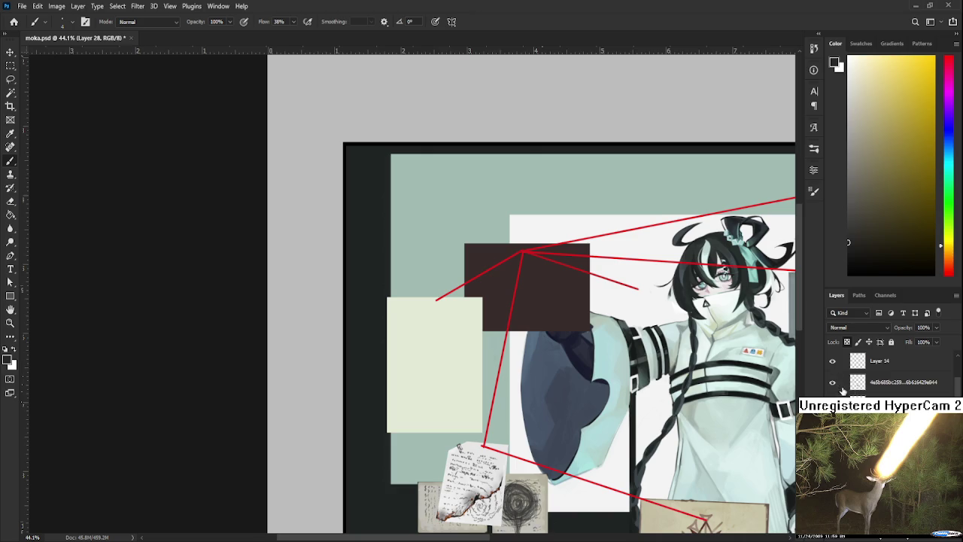
click(903, 382)
scroll(412, 386, down, 1)
key(l)
key(m)
Erase a strip across the cream note's top edge and deselect
mouse_move(368, 224)
mouse_down()
mouse_move(494, 253)
mouse_move(490, 259)
mouse_up()
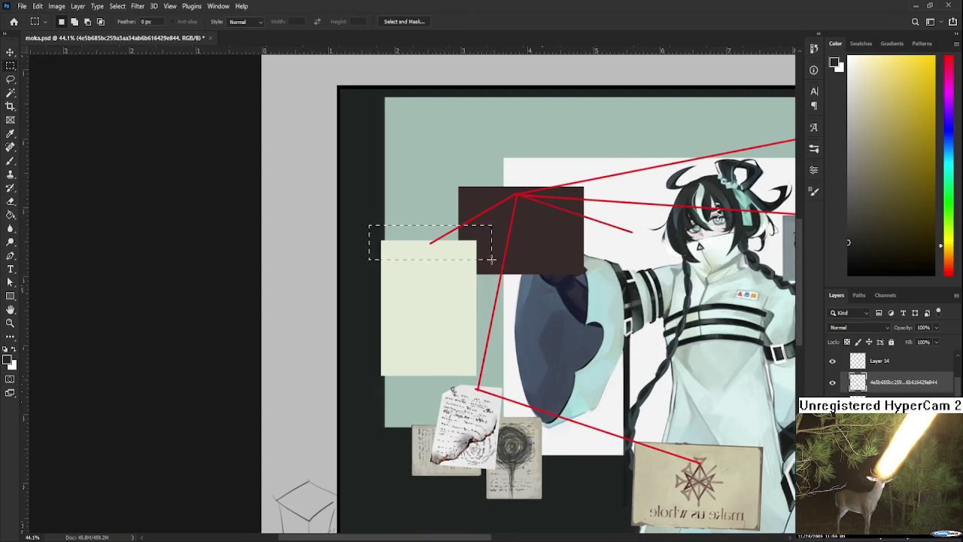
key(Delete)
key(ctrl+d)
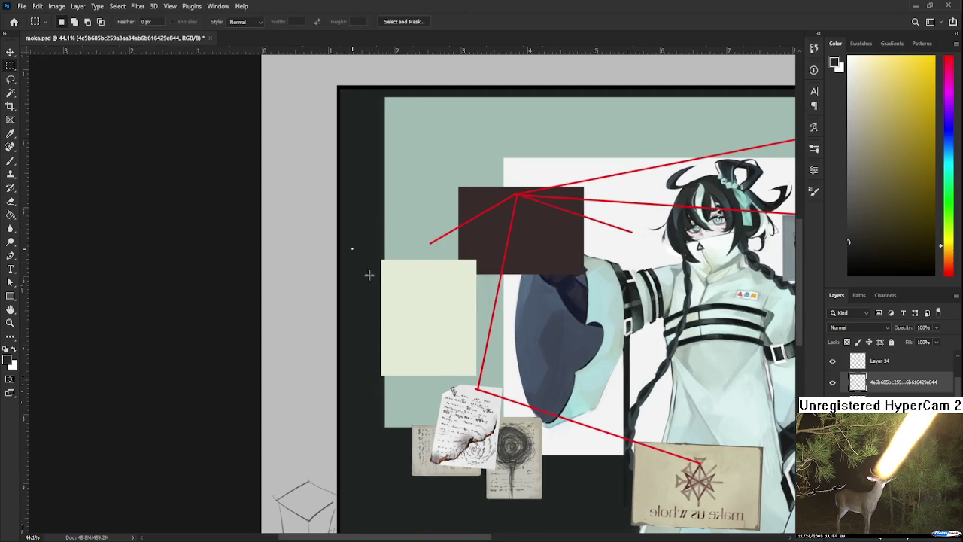
key(ctrl+shift+d)
key(ctrl+z)
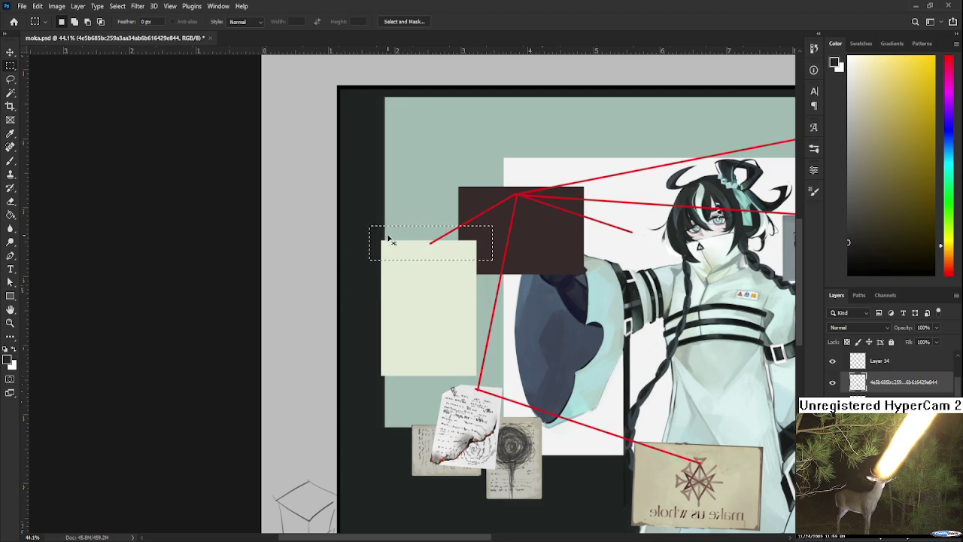
key(Delete)
key(ctrl+d)
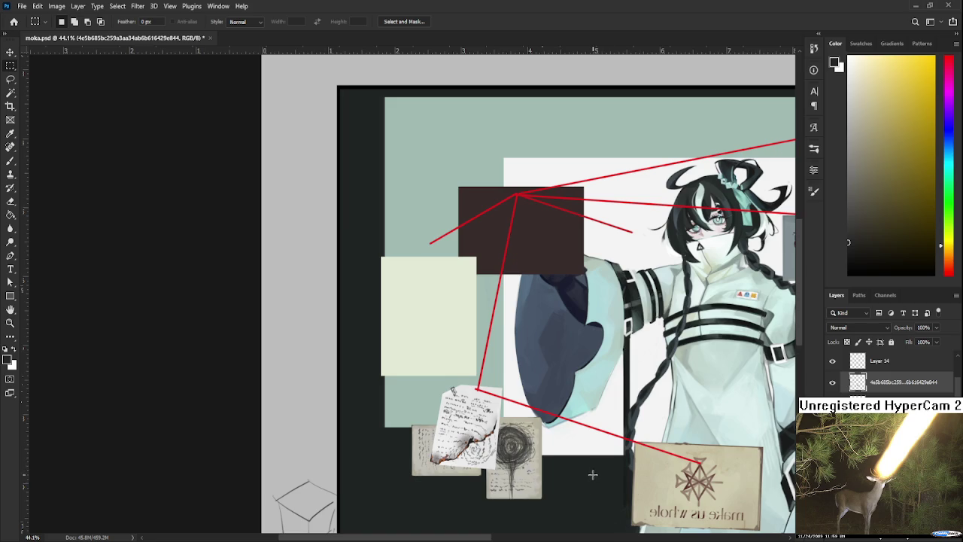
Zoom out over moka.psd, then open Raid.psd from Home's recent files
scroll(592, 480, down, 1)
scroll(592, 469, down, 1)
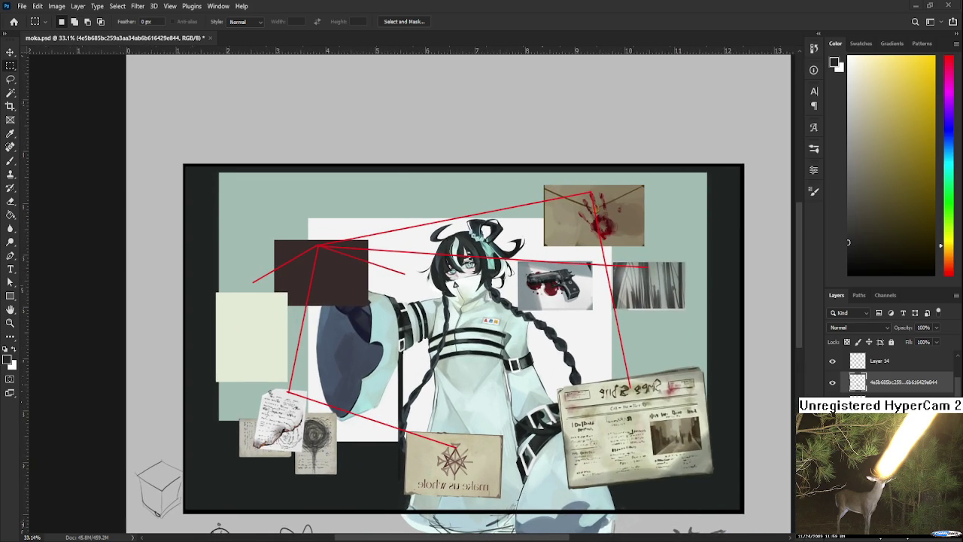
scroll(542, 342, down, 1)
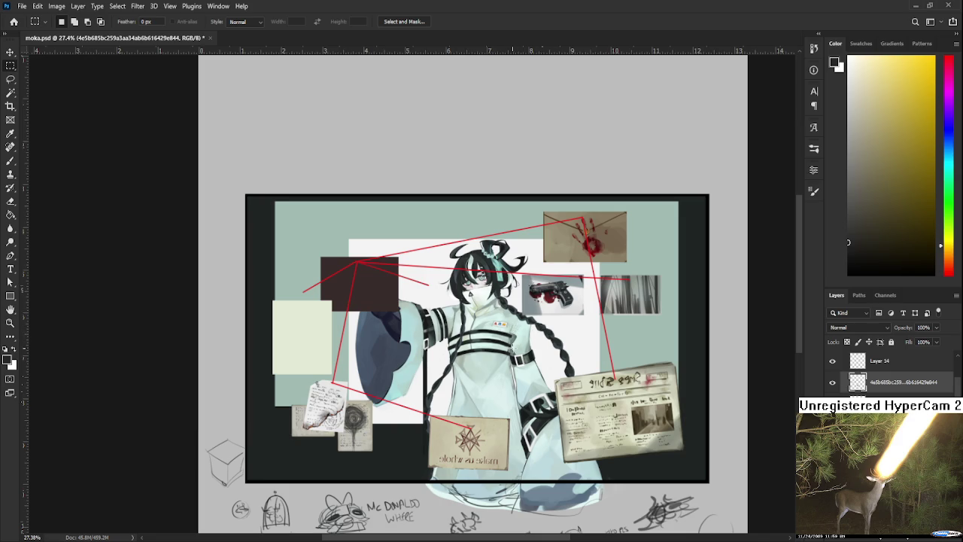
scroll(512, 347, up, 1)
scroll(511, 348, down, 1)
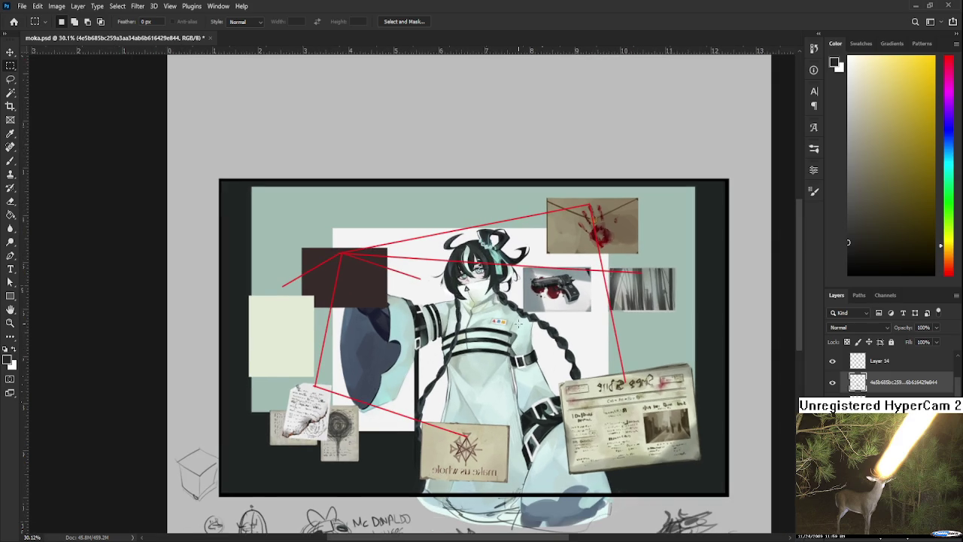
scroll(518, 325, down, 2)
scroll(518, 325, down, 2)
scroll(519, 324, down, 2)
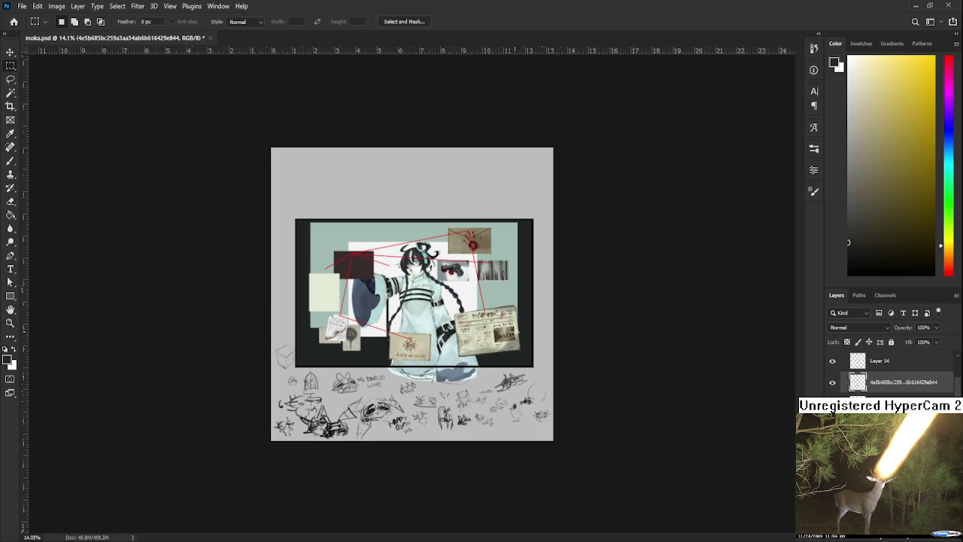
scroll(468, 311, up, 2)
scroll(412, 297, up, 1)
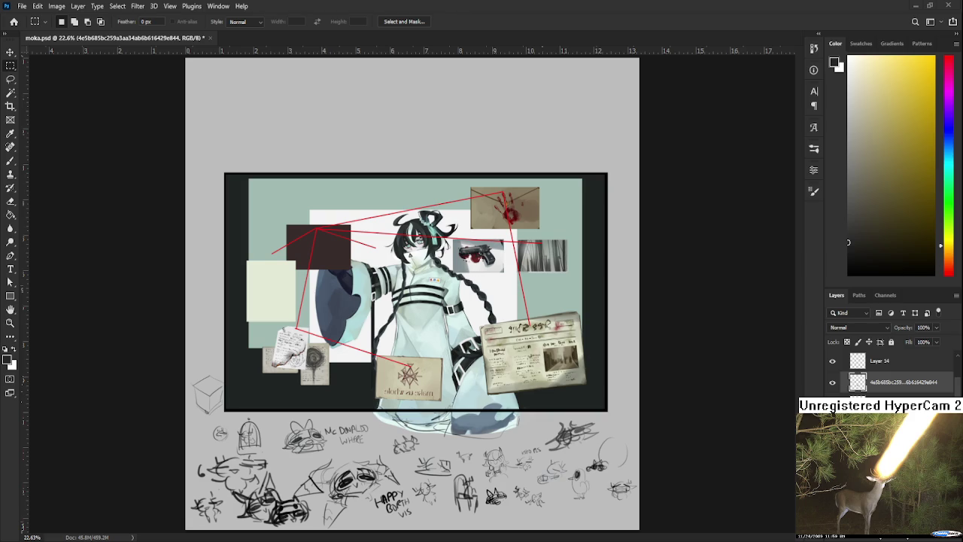
click(13, 21)
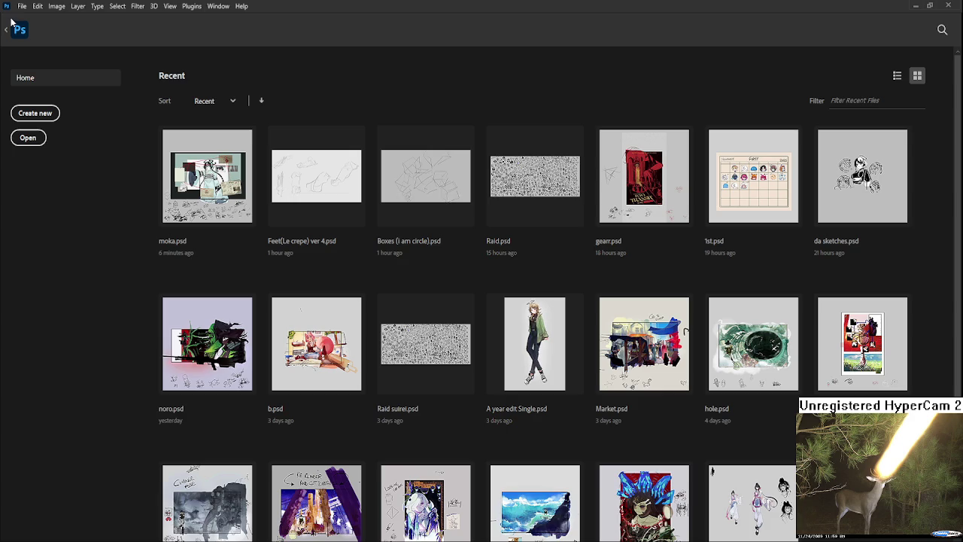
click(519, 186)
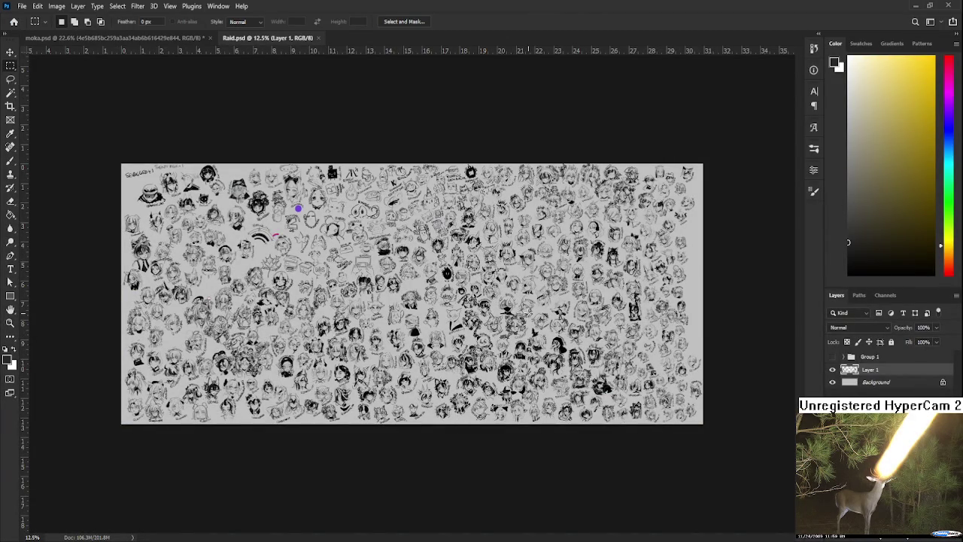
scroll(408, 278, up, 3)
key(b)
scroll(200, 219, up, 1)
scroll(200, 219, up, 1)
scroll(201, 219, up, 1)
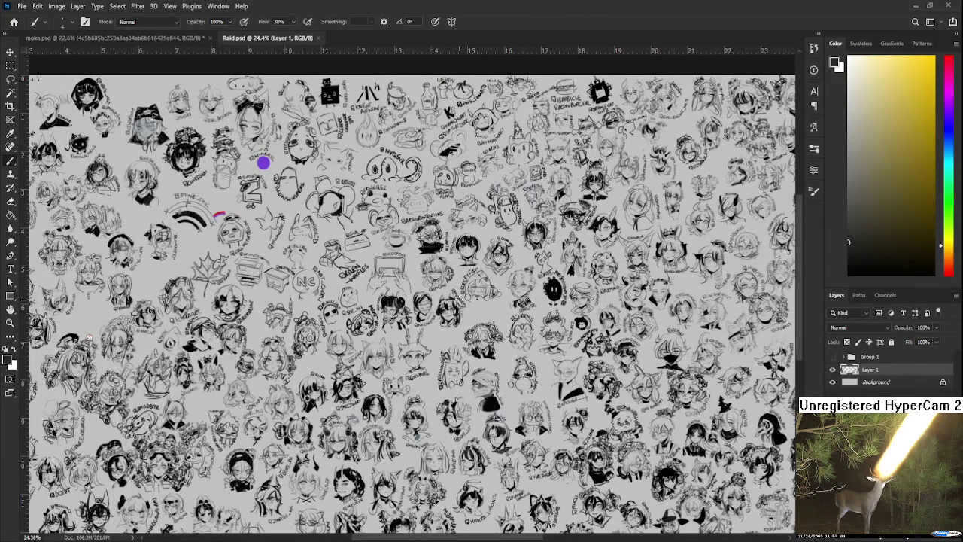
drag(397, 270, 523, 273)
mouse_move(437, 318)
mouse_down()
mouse_move(563, 292)
mouse_move(554, 289)
mouse_up()
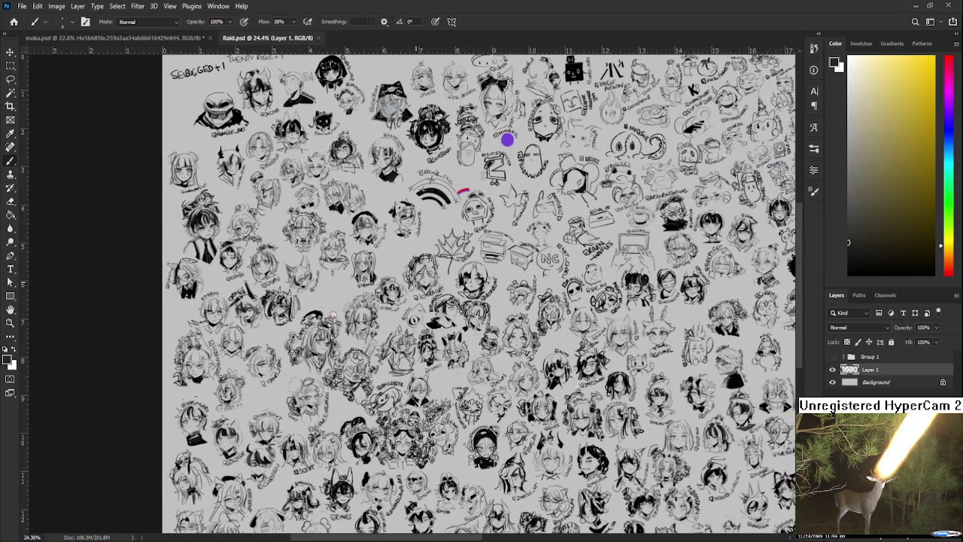
scroll(417, 283, up, 1)
scroll(418, 283, up, 2)
scroll(417, 283, down, 2)
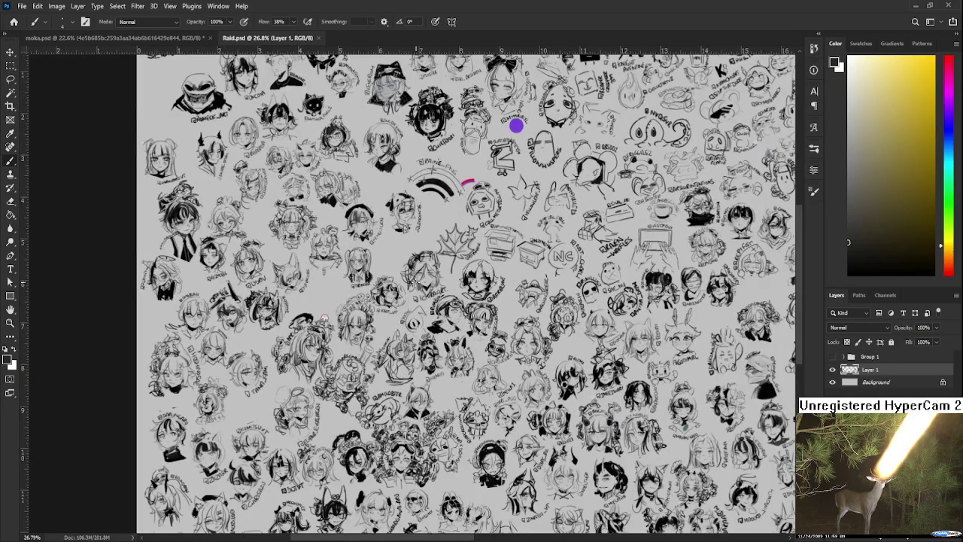
scroll(415, 282, down, 3)
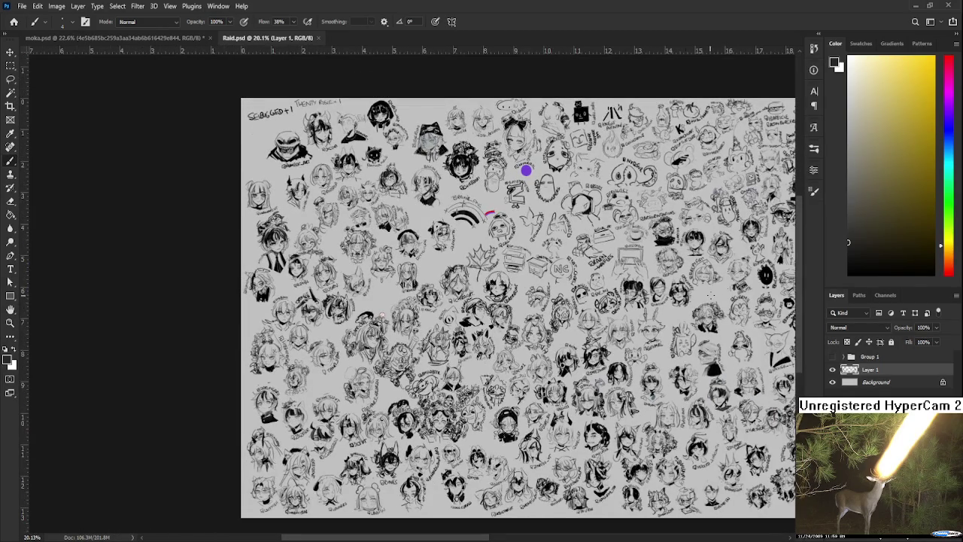
scroll(416, 283, up, 2)
scroll(416, 282, up, 1)
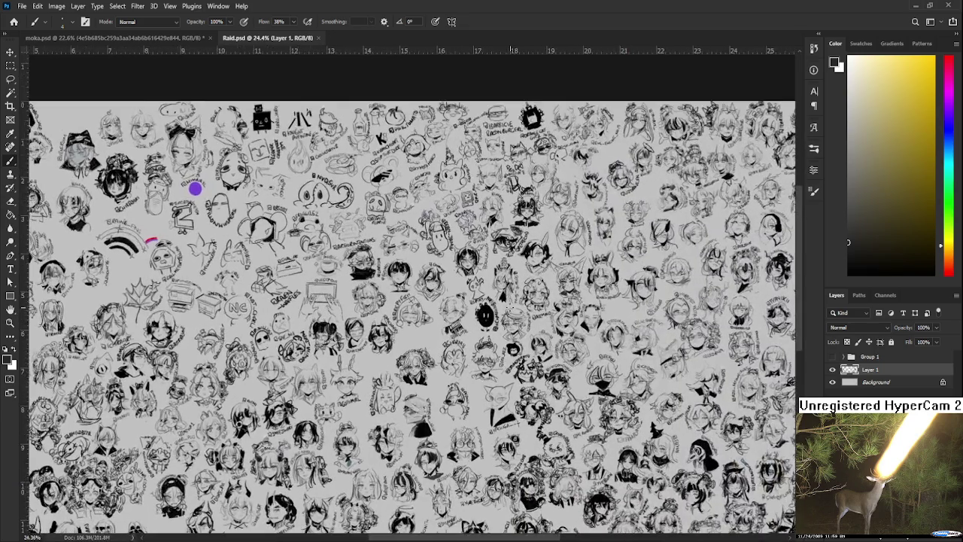
scroll(416, 282, up, 2)
scroll(501, 256, up, 2)
scroll(500, 256, up, 2)
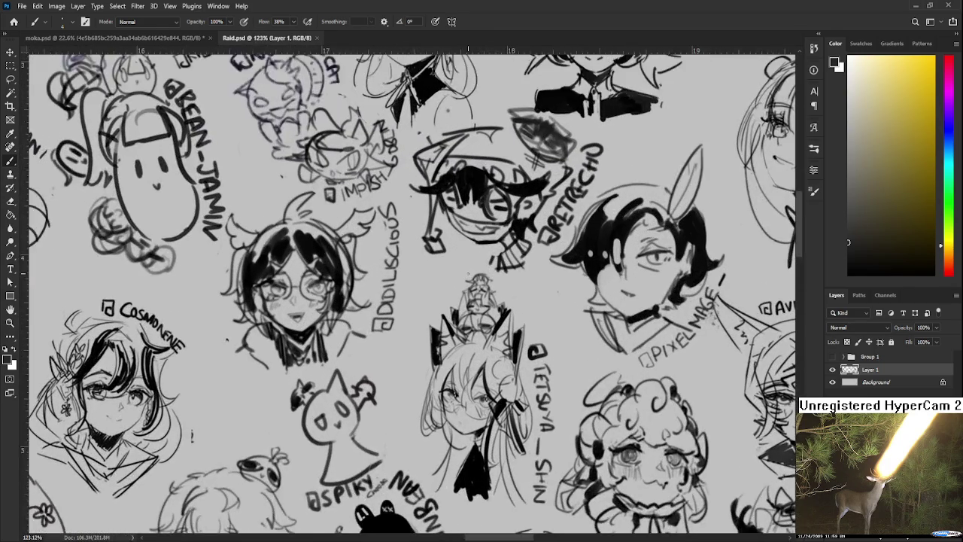
Enlarge the brush and paint a dark arc over the small central figure's head
scroll(488, 284, up, 1)
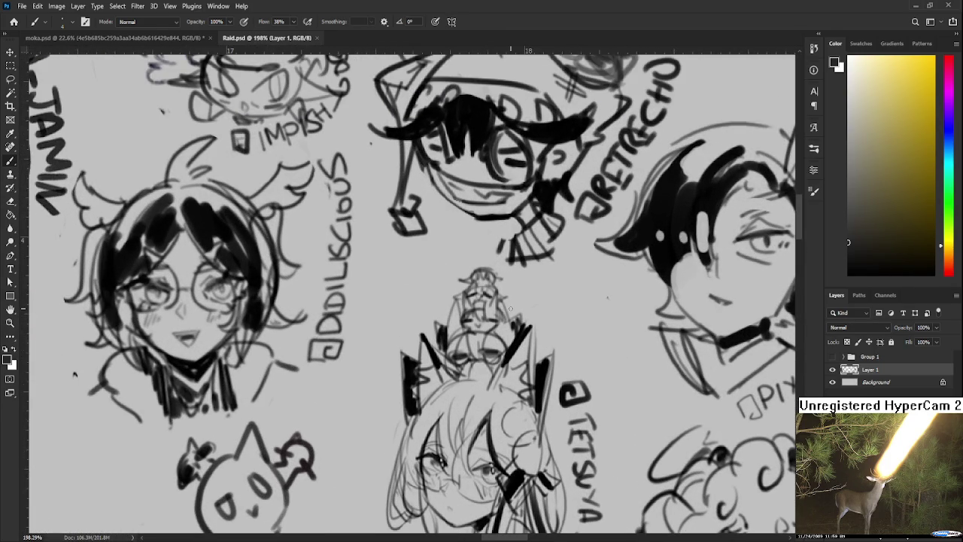
key(])
key(])
mouse_move(473, 268)
mouse_down()
mouse_move(495, 268)
mouse_move(483, 247)
mouse_move(494, 277)
mouse_move(494, 258)
mouse_up()
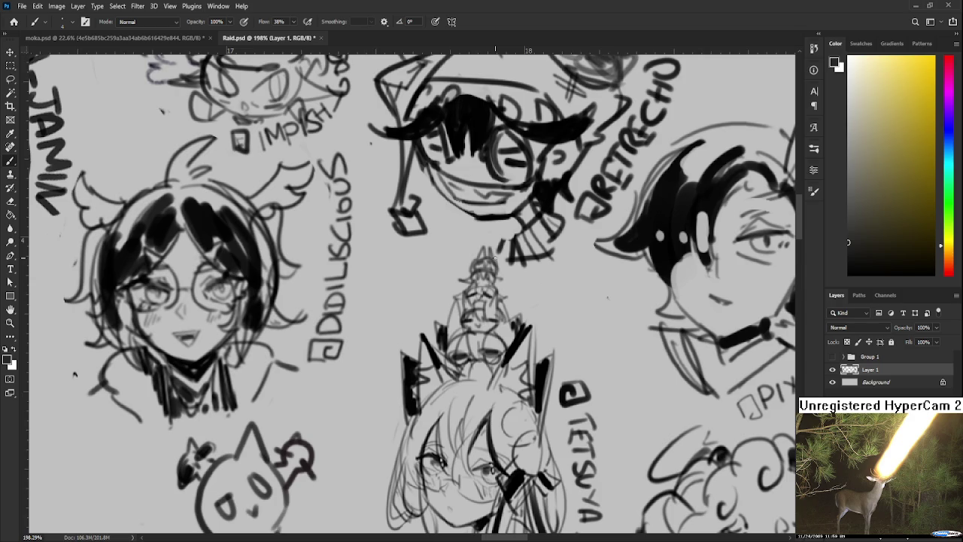
scroll(493, 259, down, 2)
scroll(486, 262, down, 2)
scroll(478, 264, down, 2)
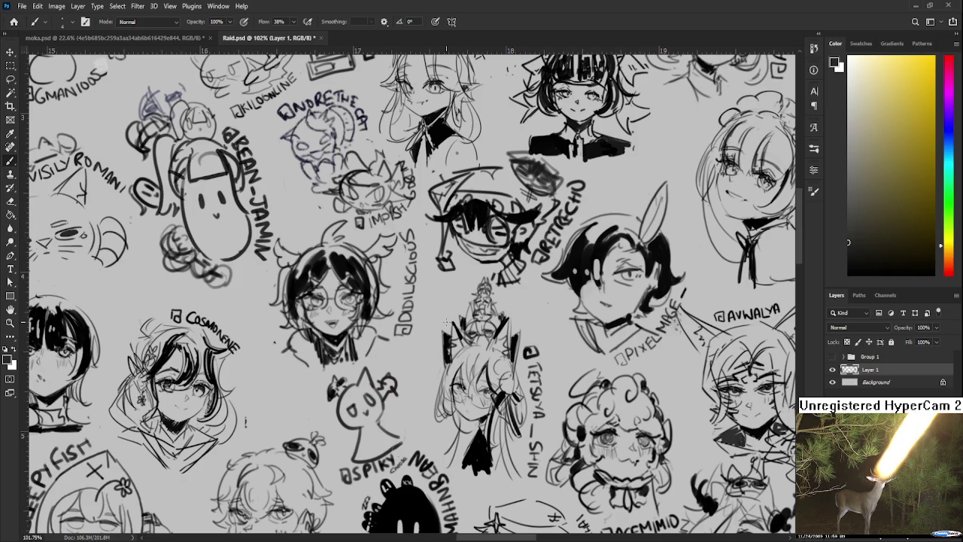
Look over the sheet, then save and close Raid.psd
scroll(390, 368, down, 5)
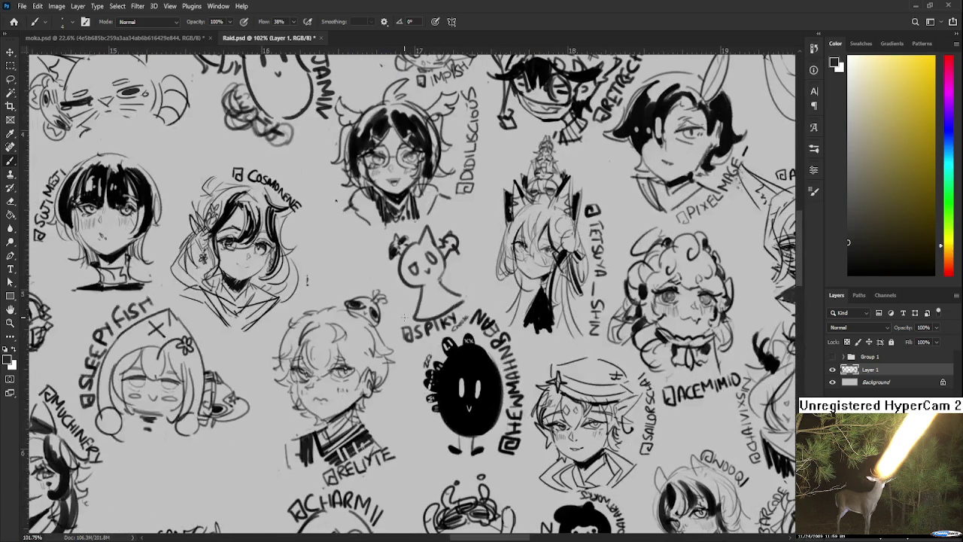
scroll(404, 320, down, 2)
scroll(404, 320, down, 1)
scroll(403, 323, down, 1)
scroll(404, 324, down, 1)
scroll(491, 51, right, 3)
scroll(452, 49, up, 1)
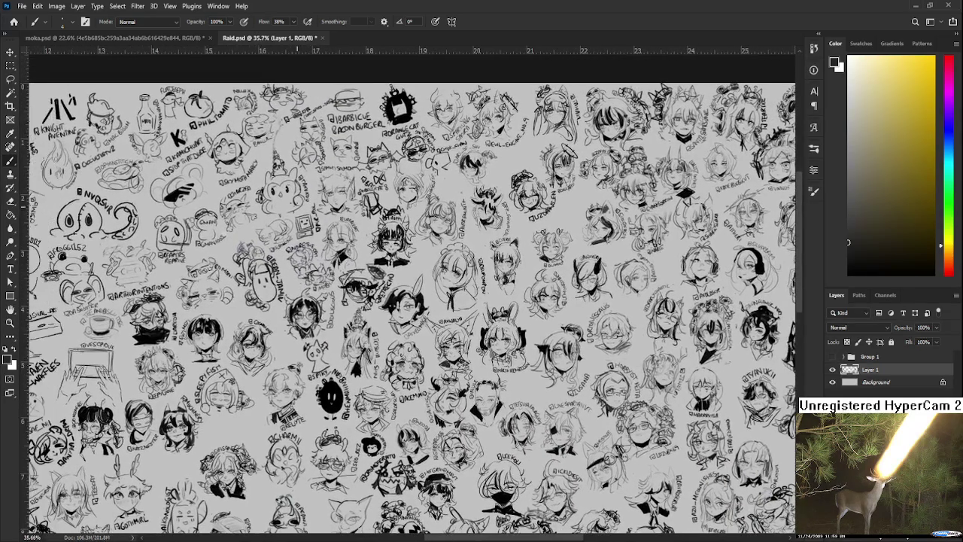
key(ctrl+s)
key(ctrl+w)
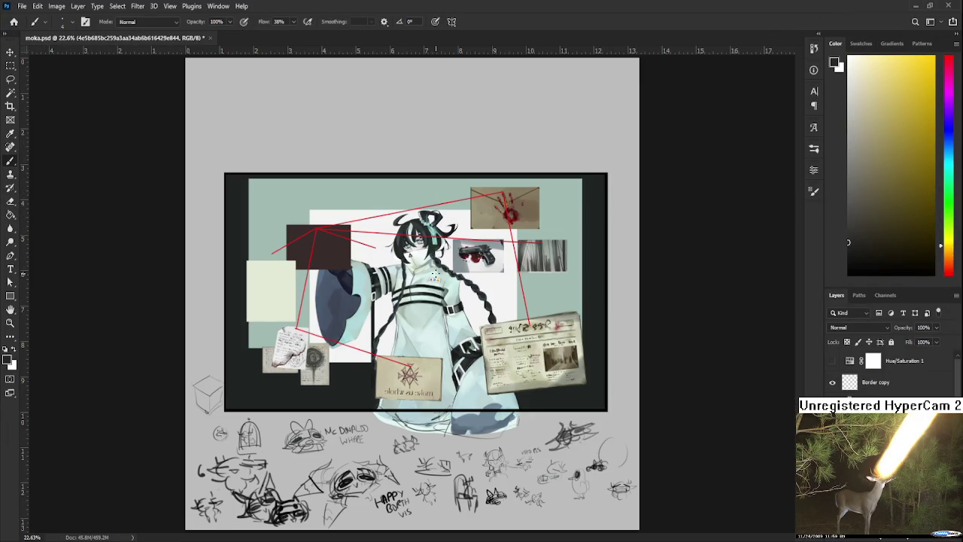
scroll(435, 274, up, 2)
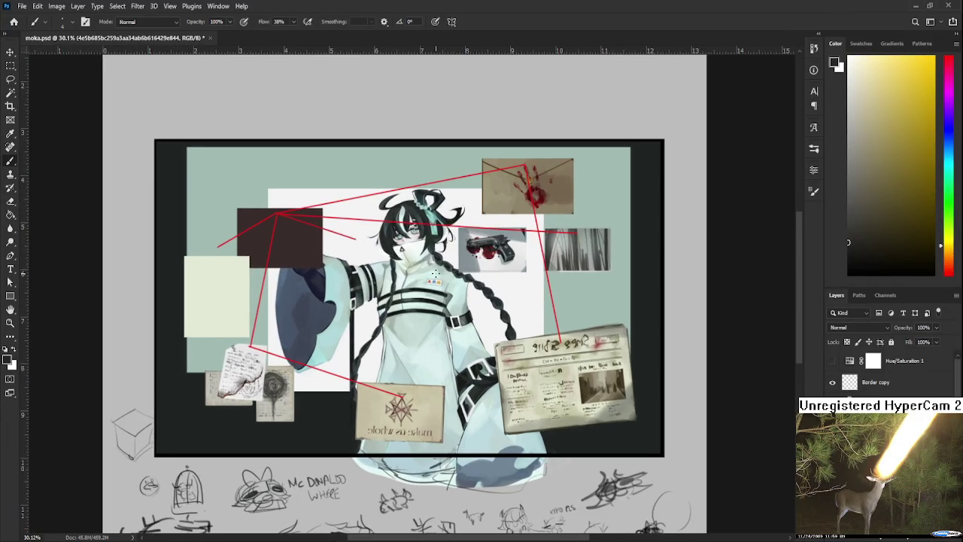
scroll(436, 275, up, 1)
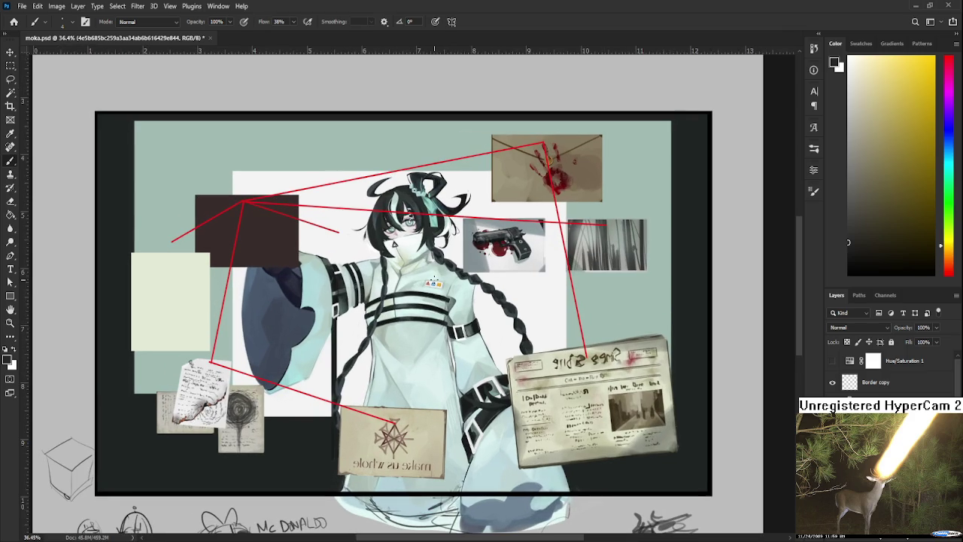
scroll(435, 280, up, 1)
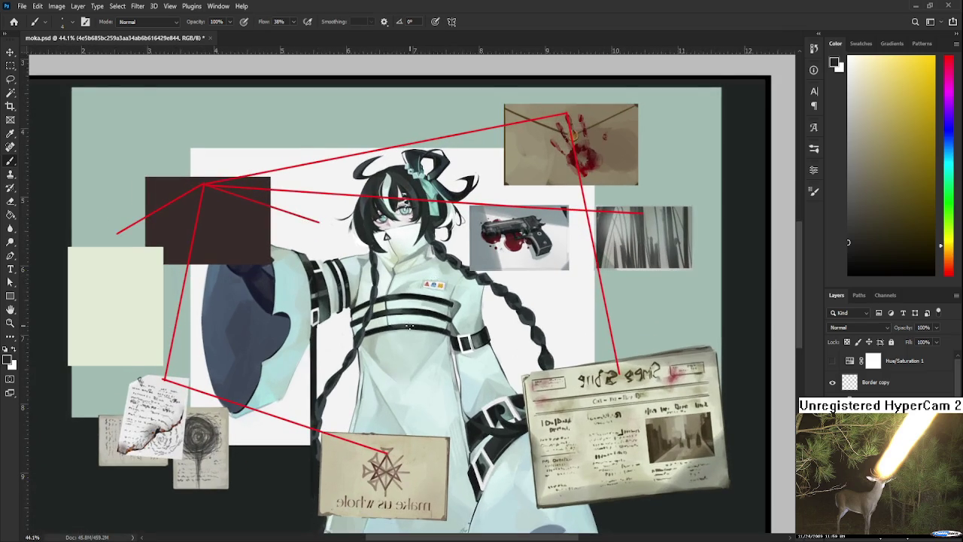
scroll(409, 326, up, 2)
drag(208, 364, 516, 279)
drag(499, 367, 518, 368)
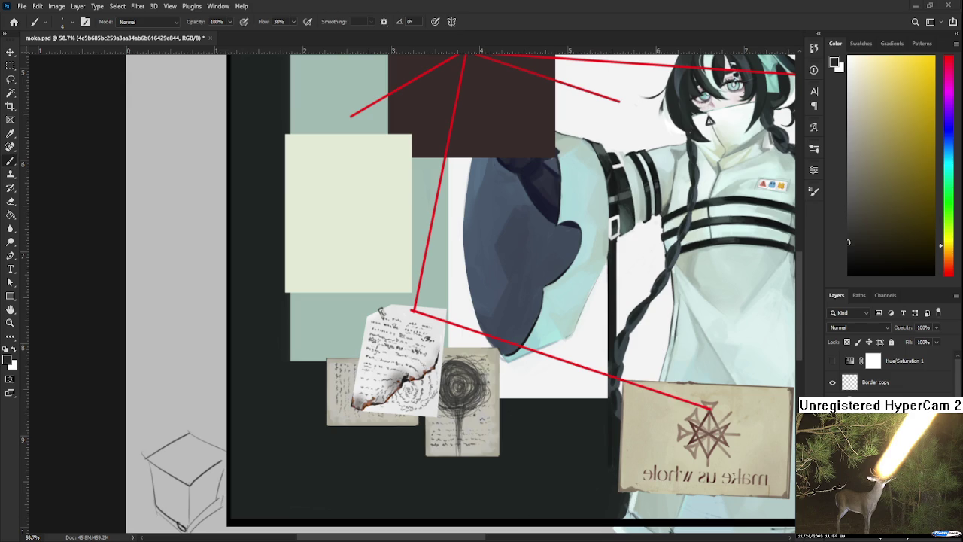
scroll(455, 362, up, 2)
scroll(455, 361, up, 2)
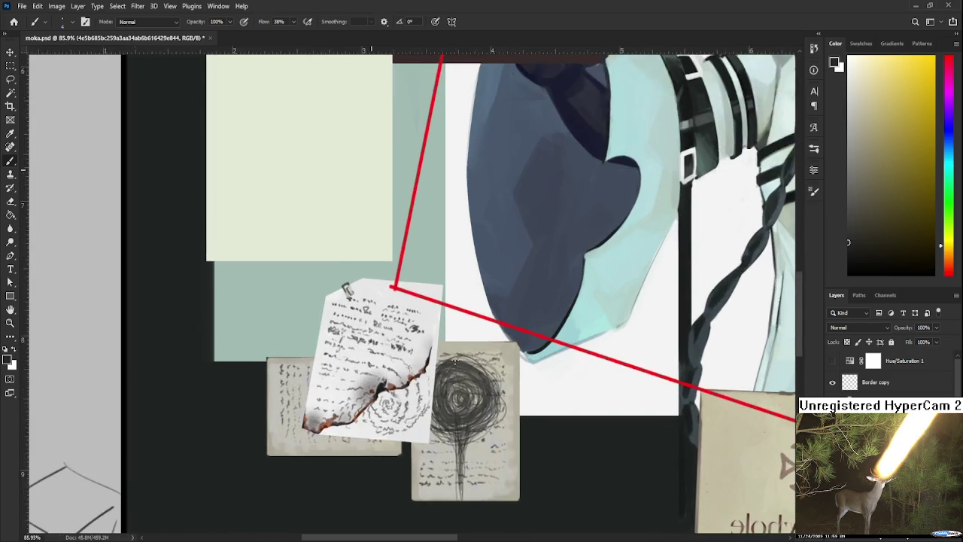
scroll(454, 361, down, 2)
scroll(455, 361, down, 2)
mouse_move(436, 322)
mouse_down()
mouse_move(422, 387)
mouse_move(426, 330)
mouse_up()
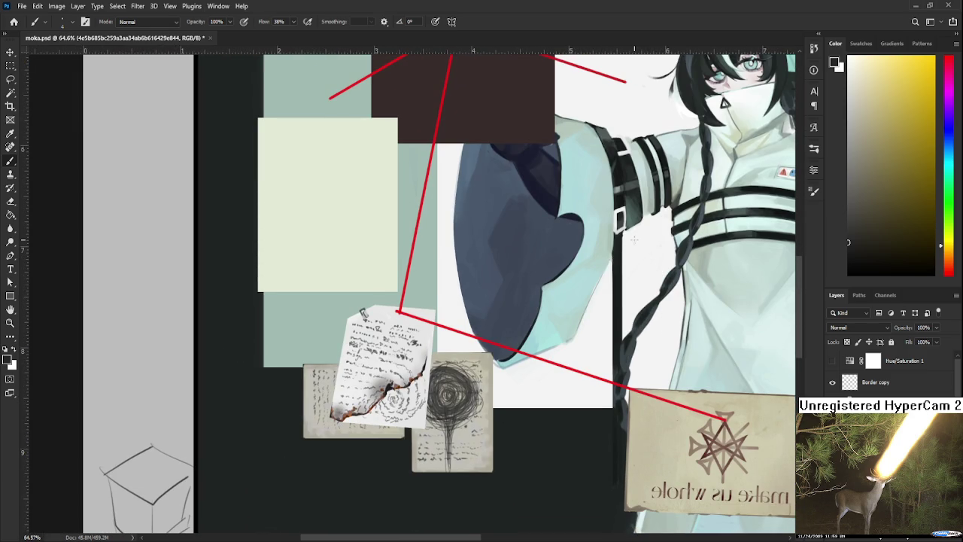
scroll(634, 239, up, 2)
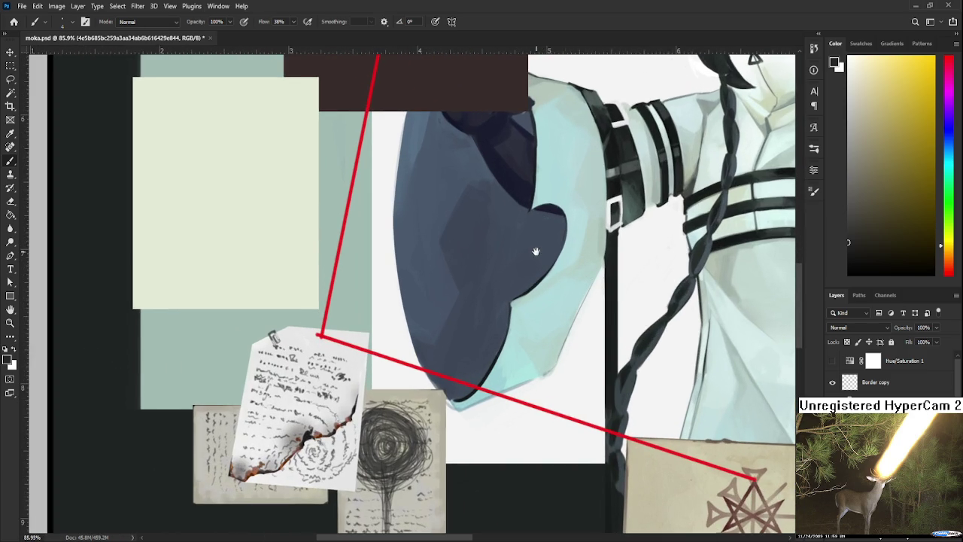
scroll(538, 254, left, 3)
scroll(579, 225, down, 1)
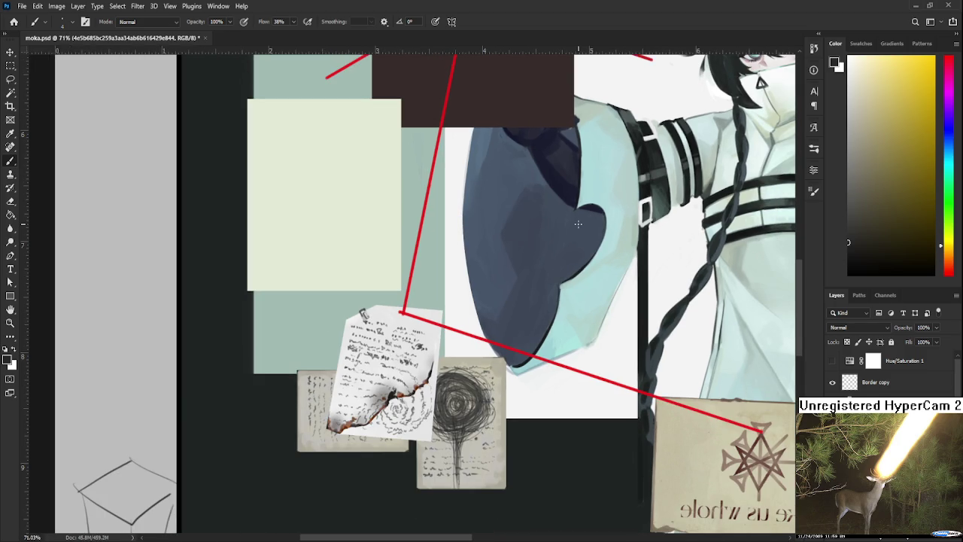
scroll(579, 223, down, 3)
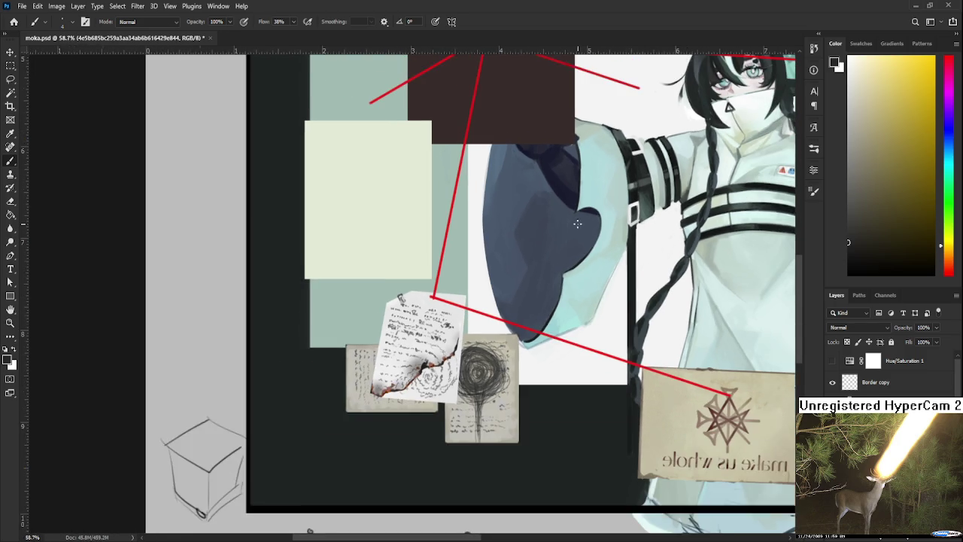
scroll(578, 234, up, 2)
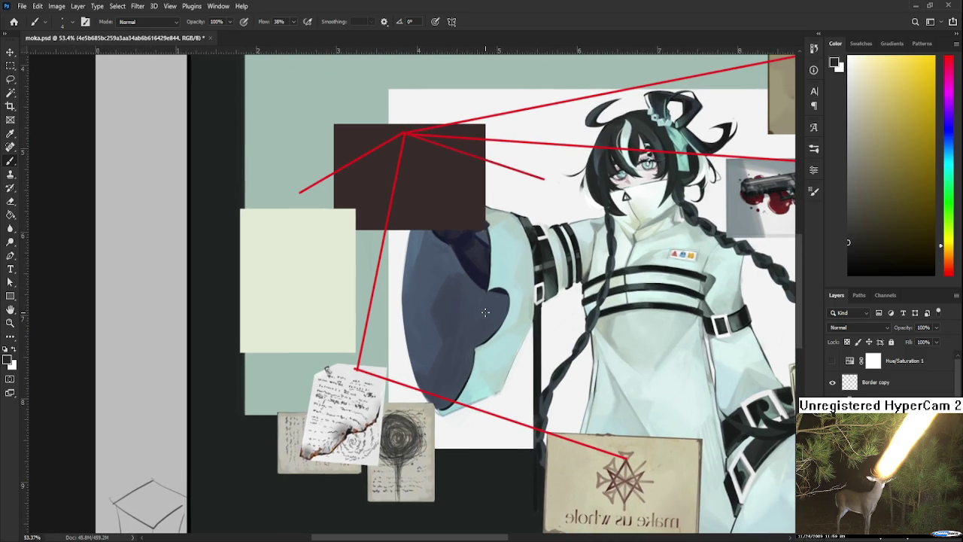
scroll(486, 313, down, 1)
scroll(400, 304, up, 3)
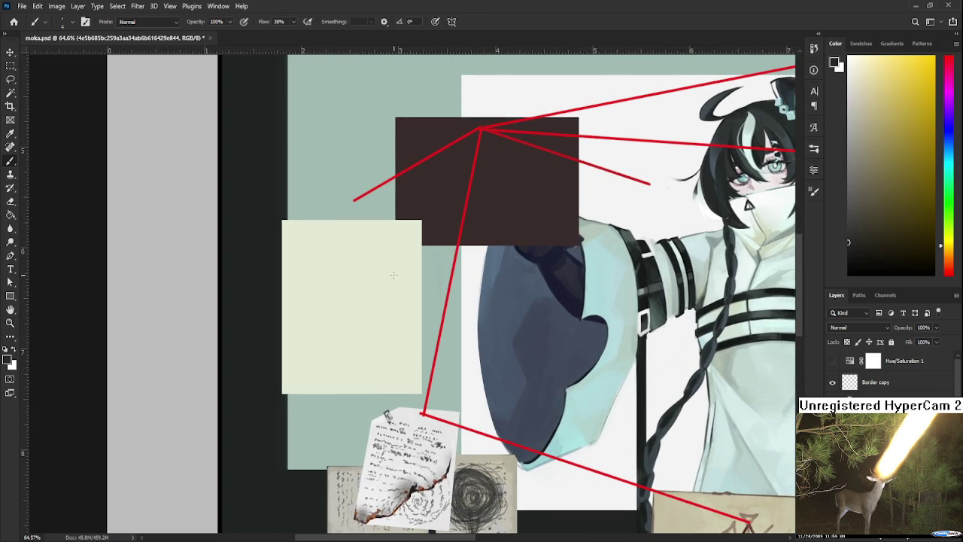
scroll(394, 263, up, 1)
scroll(429, 269, up, 1)
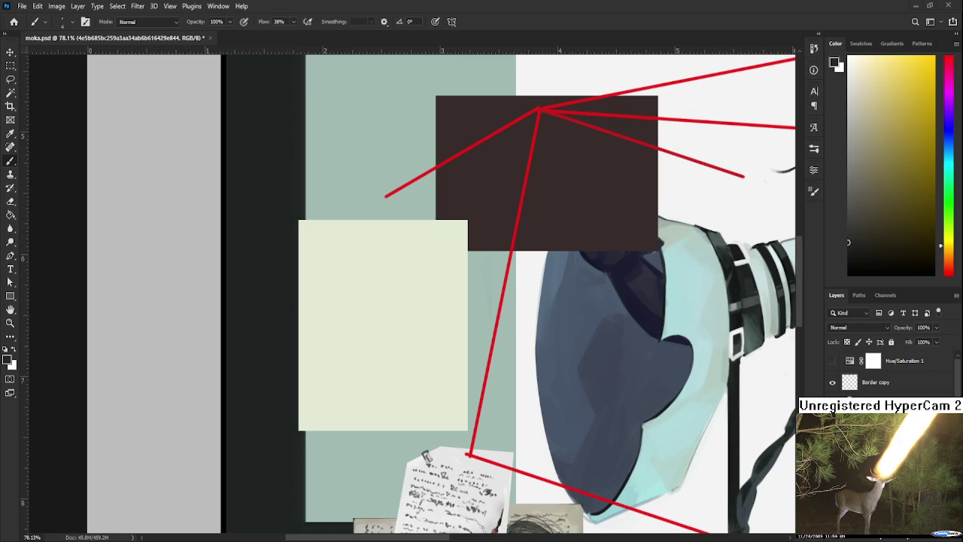
key(m)
drag(287, 209, 471, 247)
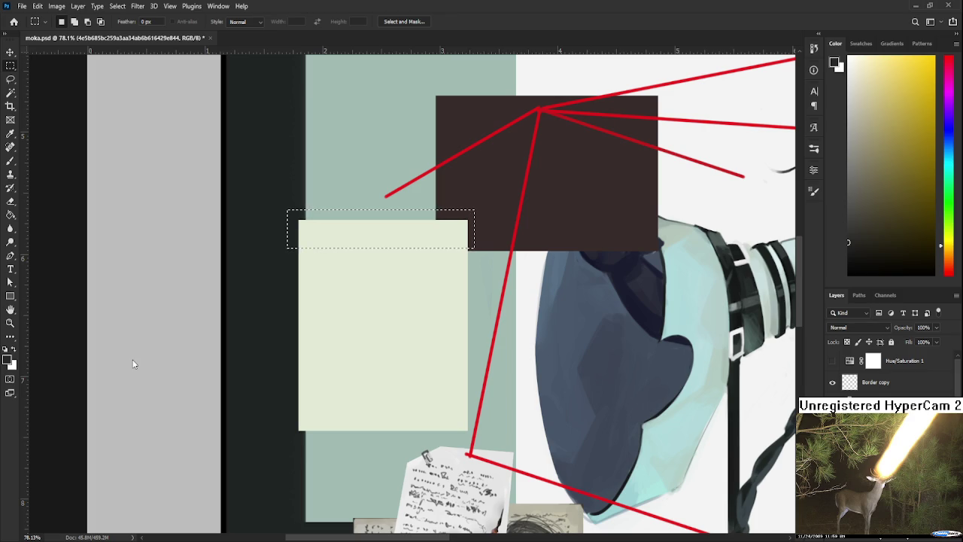
Reselect the cream note's top strip, then clear the selection
click(104, 254)
key(ctrl+z)
key(ctrl+d)
drag(296, 209, 474, 250)
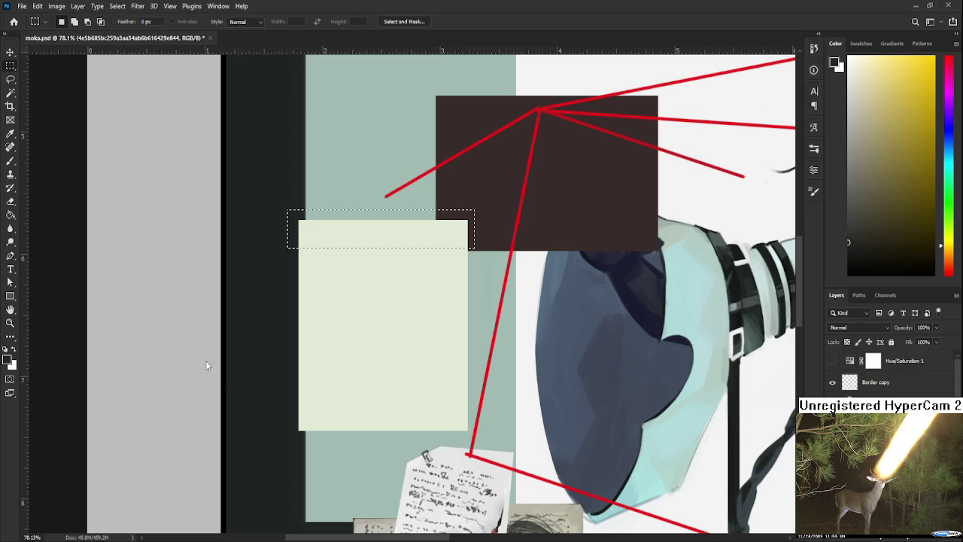
scroll(390, 261, down, 1)
scroll(391, 261, down, 1)
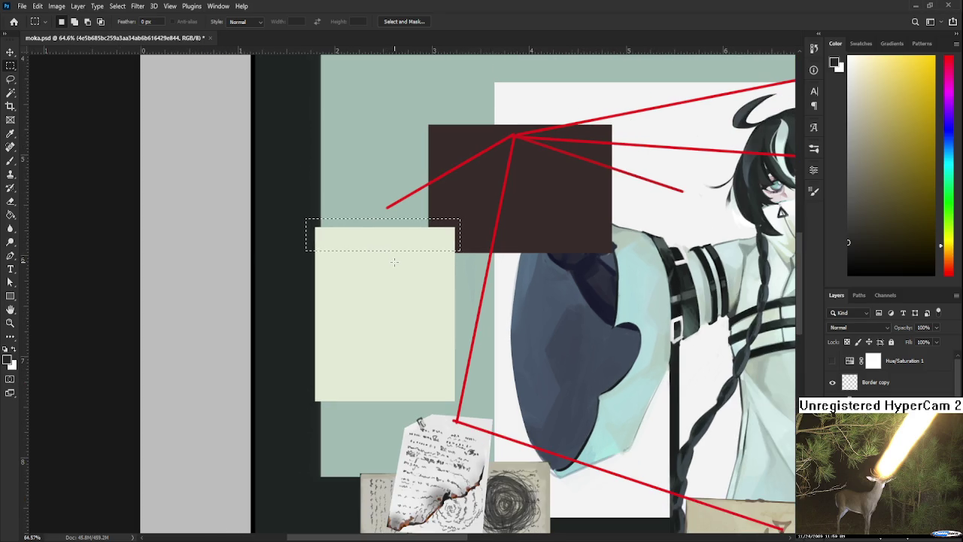
click(480, 224)
drag(316, 228, 316, 228)
Pick red in the Color panel and return to the Brush tool
click(950, 269)
click(920, 83)
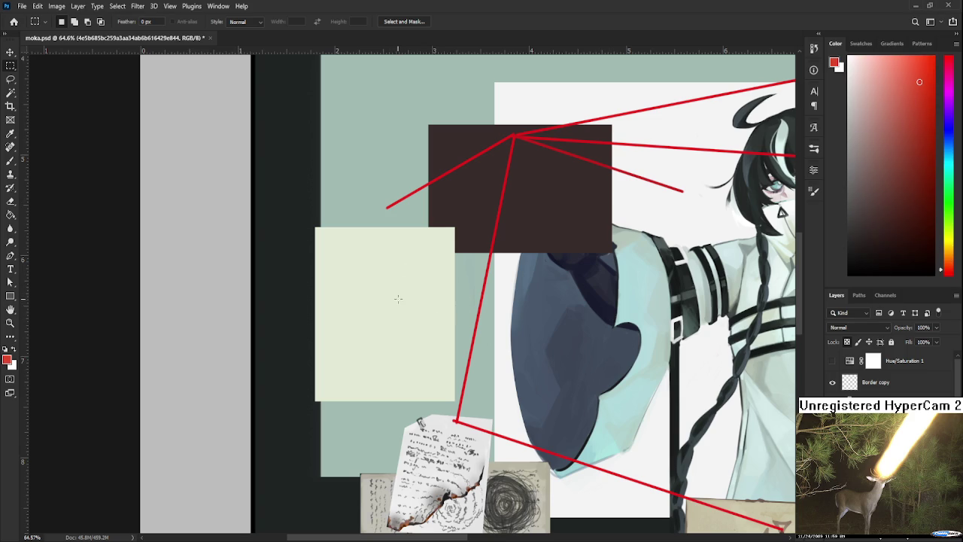
key(b)
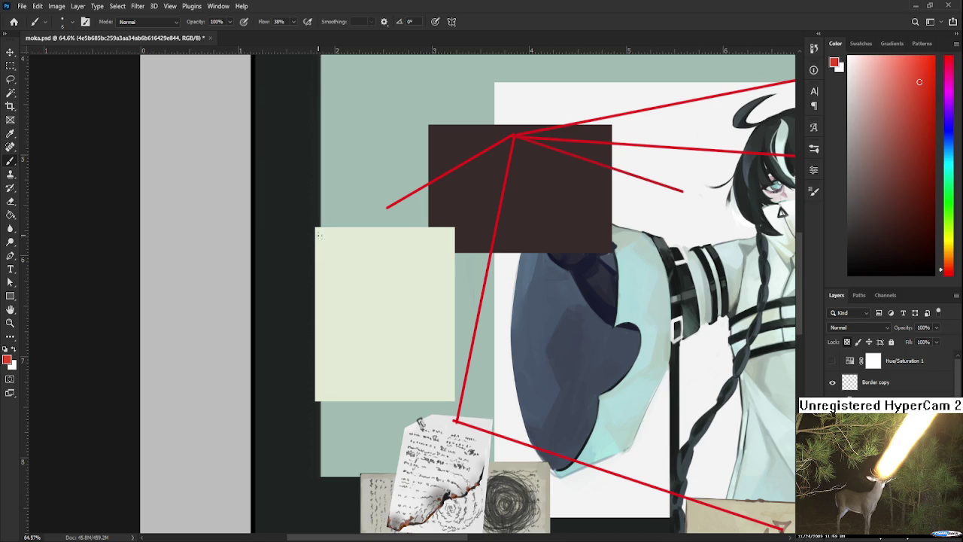
Paint two red tape stripes across the cream note's top with a size 20 brush
key(bracketright)
key(bracketright)
key(bracketright)
drag(315, 235, 455, 236)
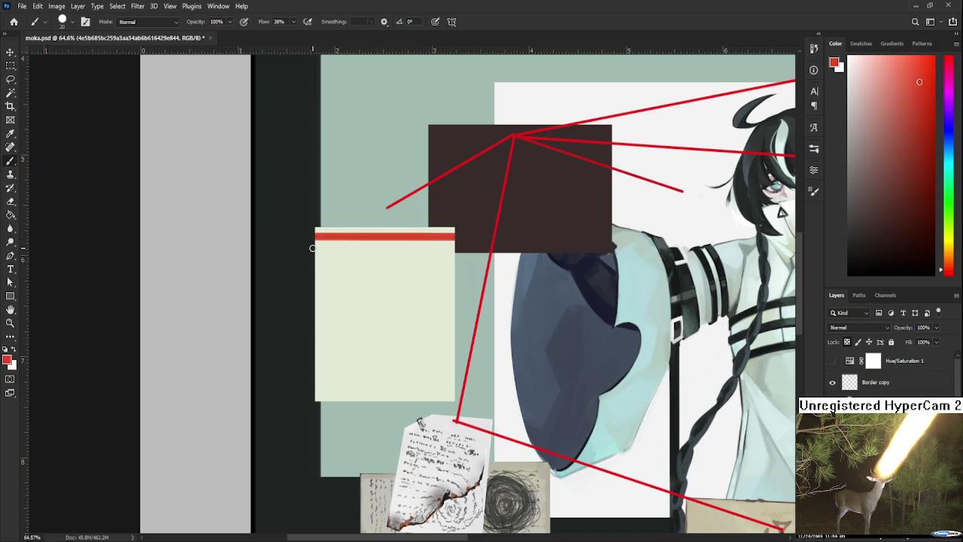
mouse_move(315, 246)
mouse_down()
mouse_move(471, 246)
mouse_move(285, 262)
mouse_move(469, 248)
mouse_move(294, 254)
mouse_up()
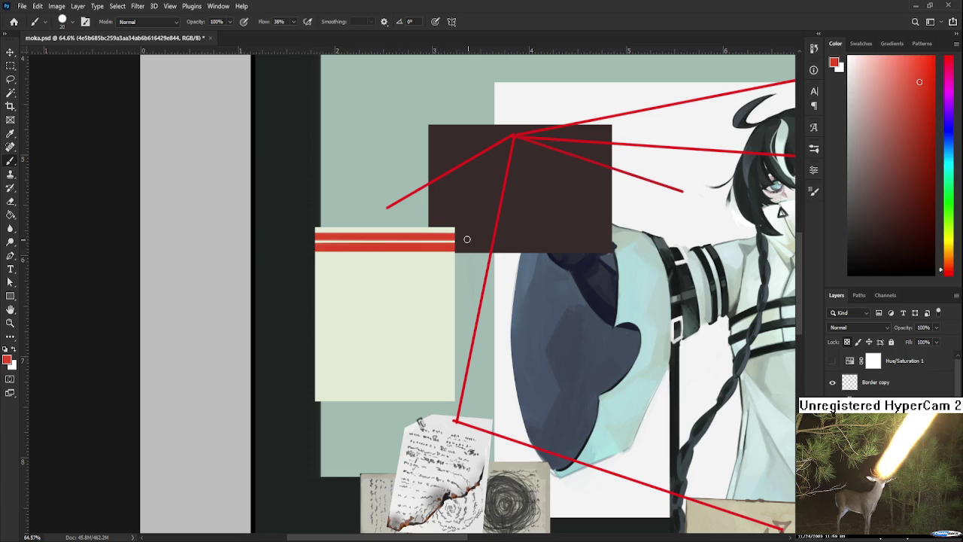
Add pale worn strokes and light dabs across the red stripes
alt+click(406, 271)
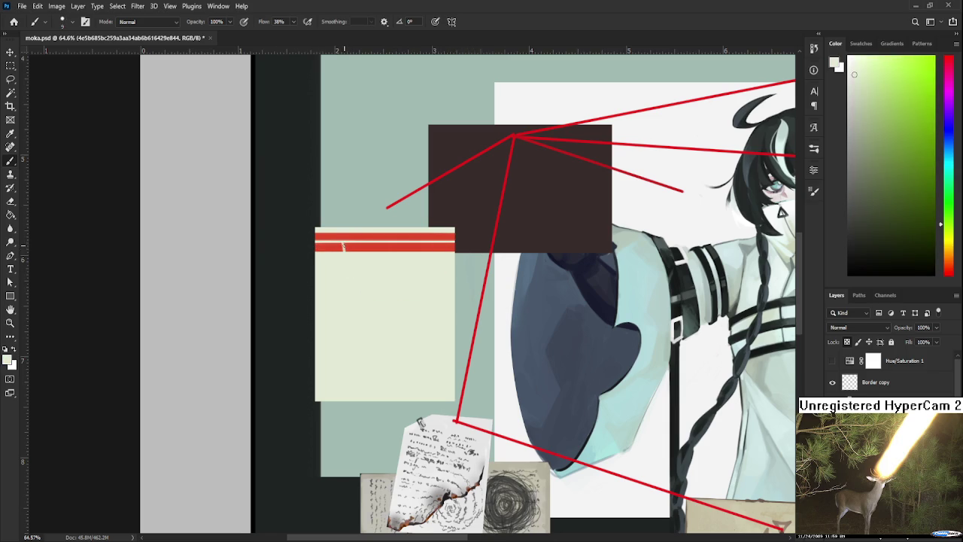
mouse_move(344, 242)
mouse_down()
mouse_move(345, 232)
mouse_move(329, 233)
mouse_up()
scroll(380, 237, up, 1)
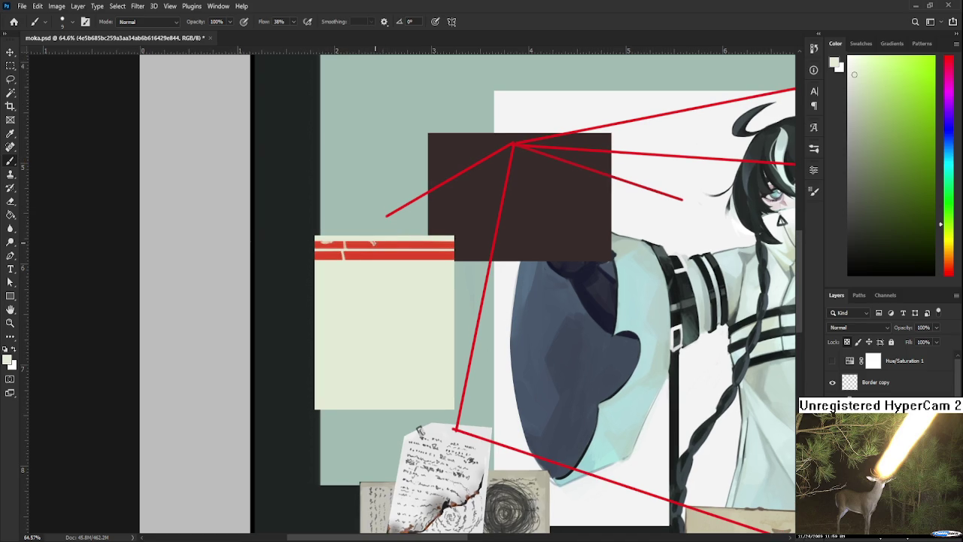
alt+click(374, 242)
alt+click(372, 243)
click(380, 242)
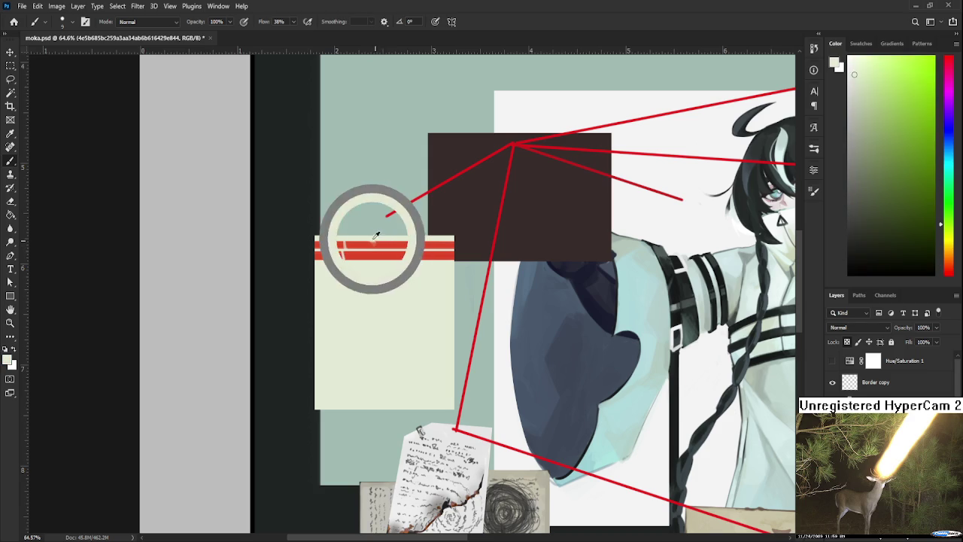
click(379, 241)
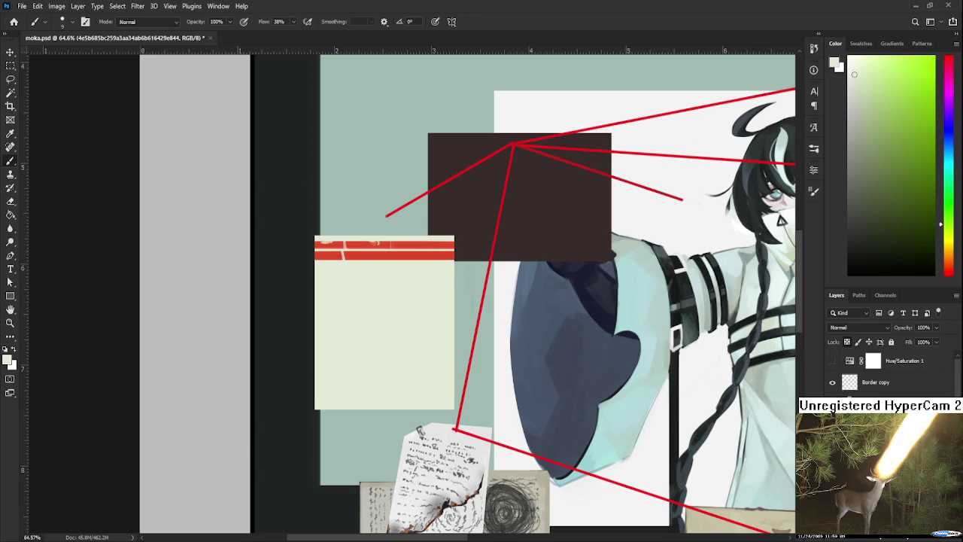
Paste the clipboard's ice cream reference photo into moka.psd with Ctrl+V
key(ctrl+v)
Zoom around to compare, then delete the pasted ice cream photo
scroll(479, 407, up, 1)
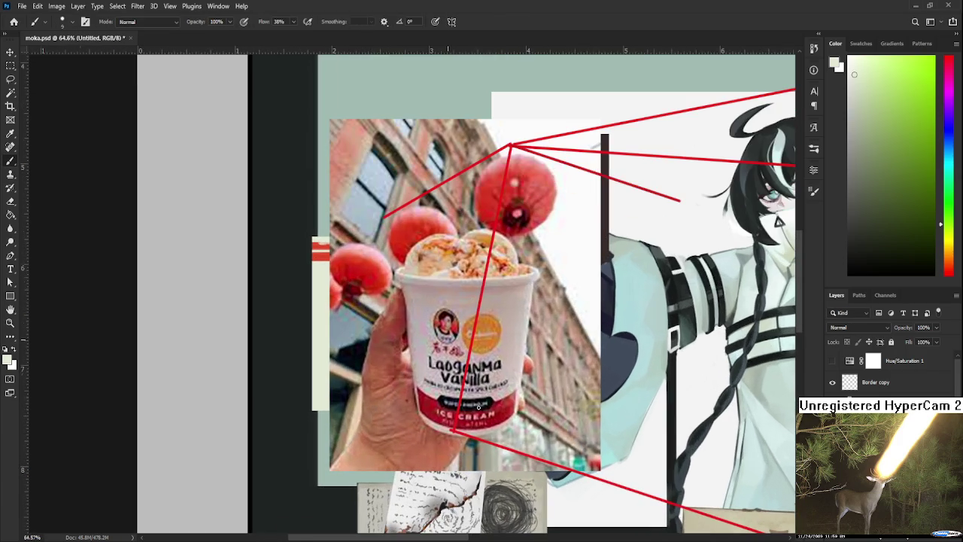
scroll(489, 400, up, 1)
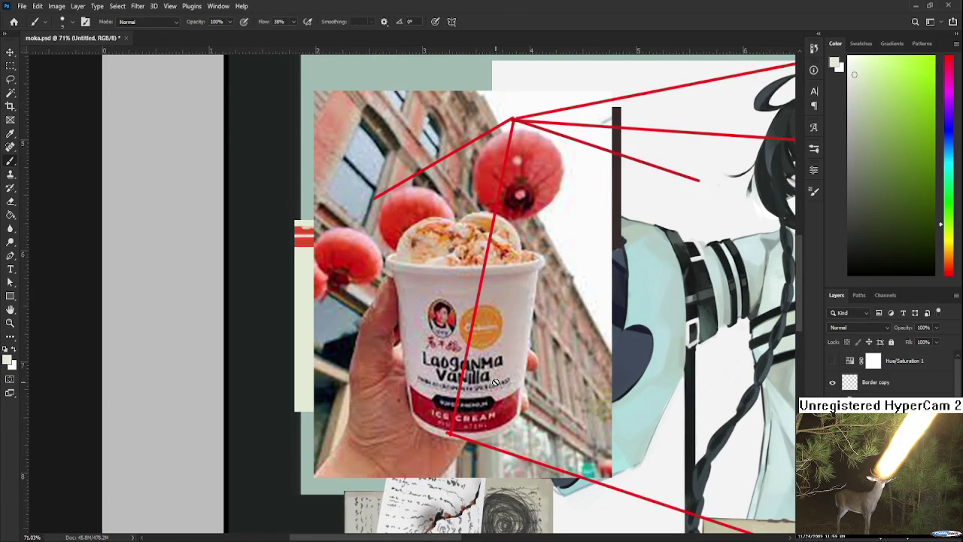
scroll(490, 390, down, 1)
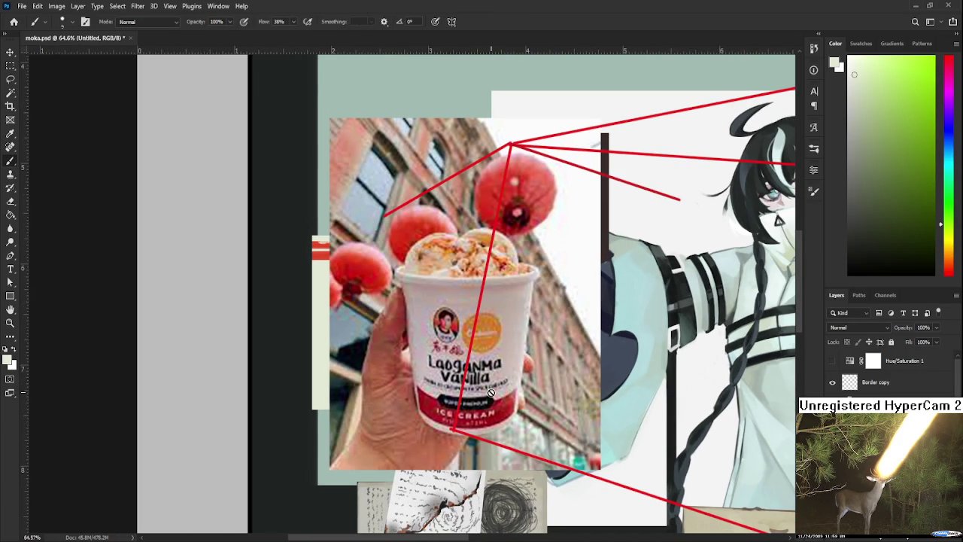
scroll(491, 392, down, 1)
scroll(491, 393, down, 2)
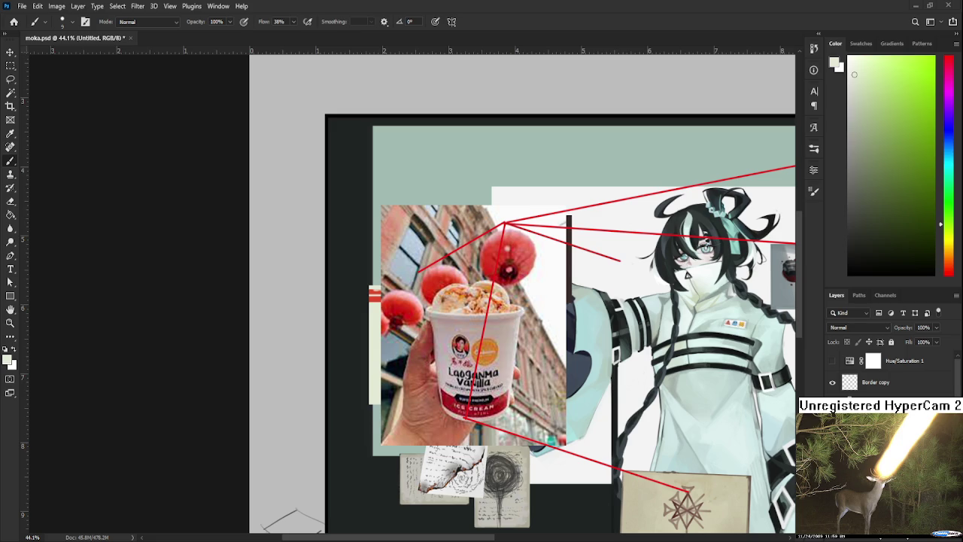
key(Delete)
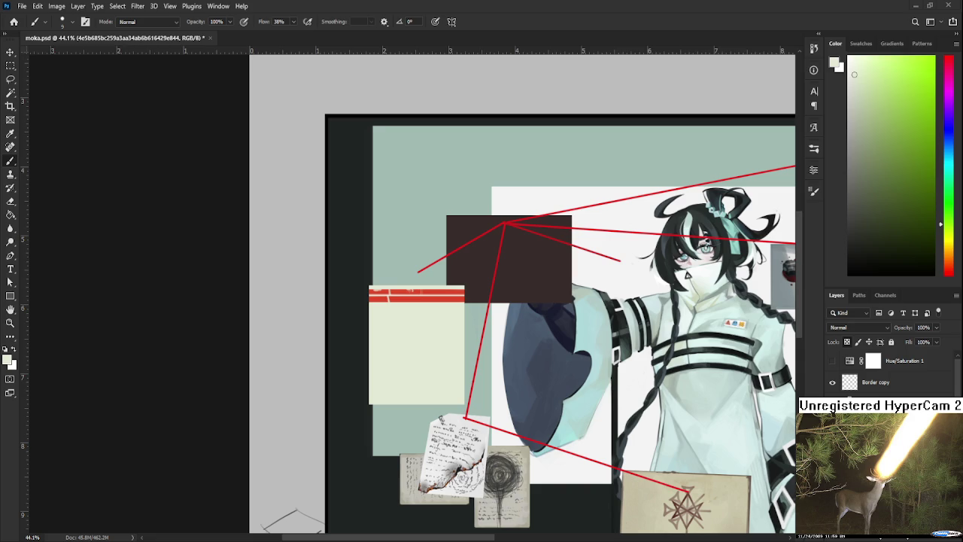
Sample red, salmon and cream tones from the tape, then paint a pale worn break across it
scroll(434, 314, up, 2)
scroll(434, 314, up, 3)
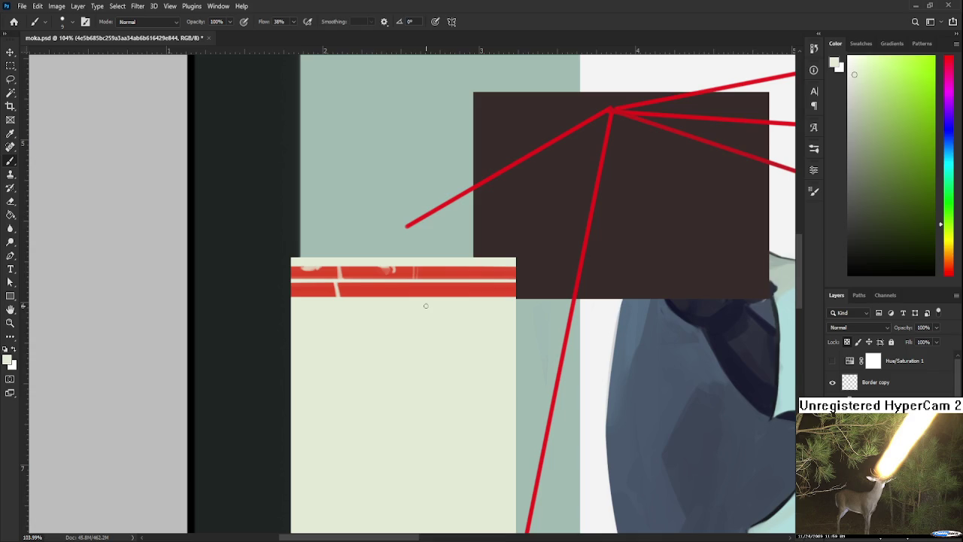
drag(415, 336, 427, 340)
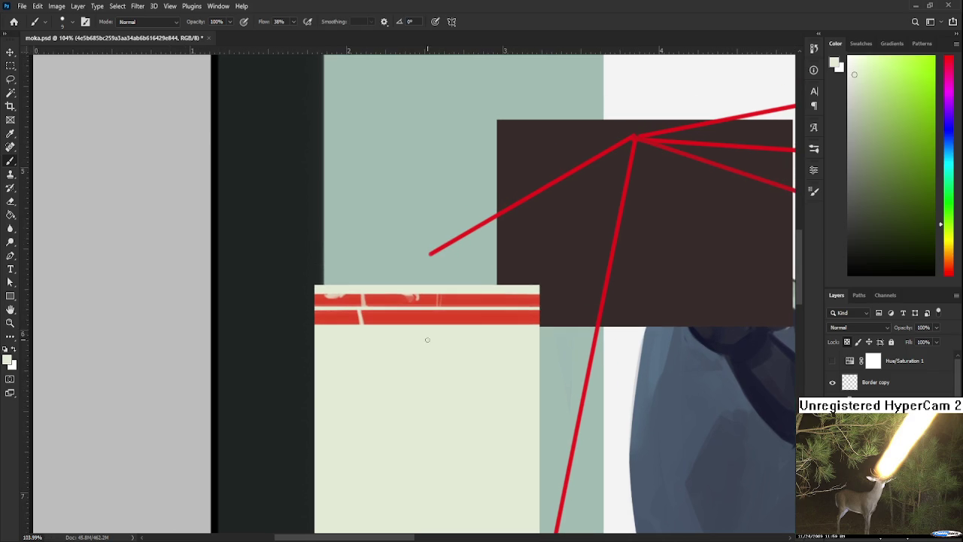
alt+click(369, 310)
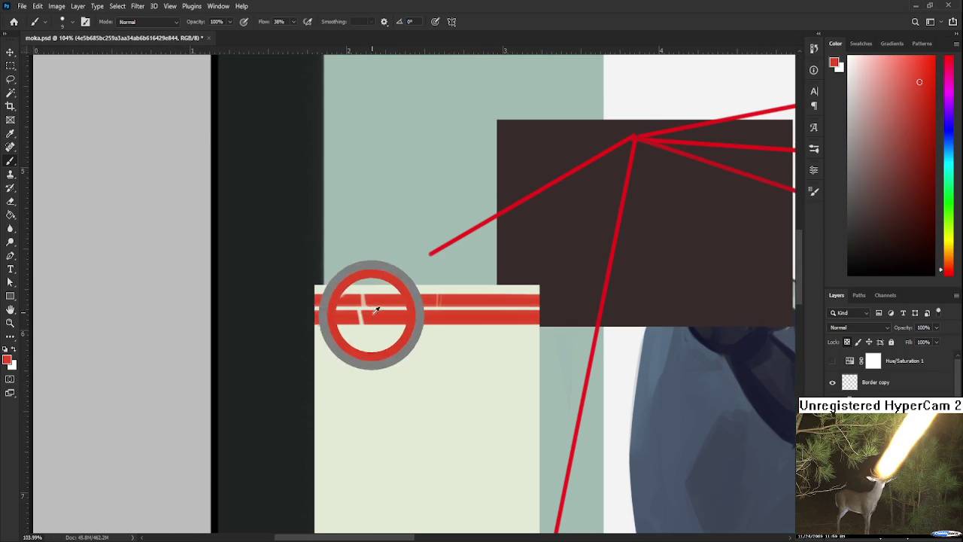
alt+click(367, 304)
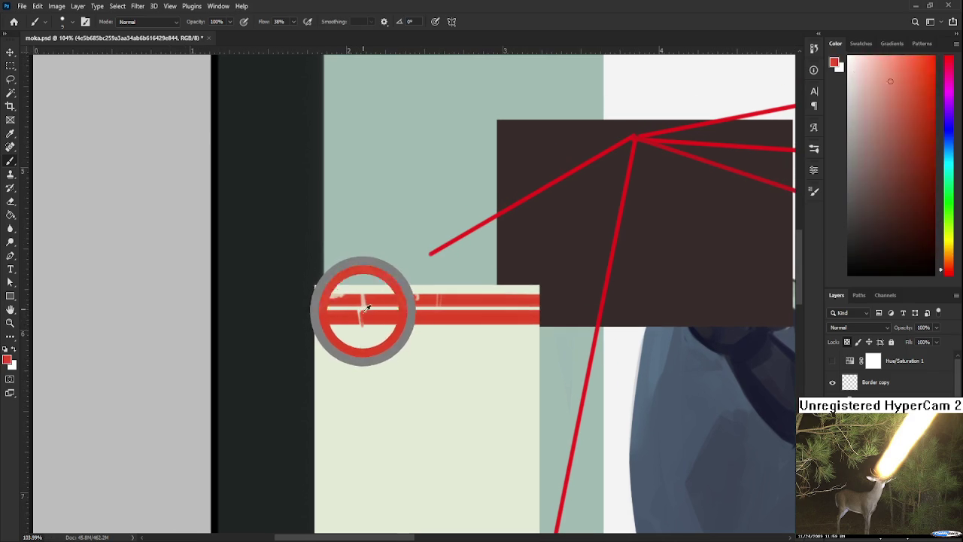
alt+click(366, 317)
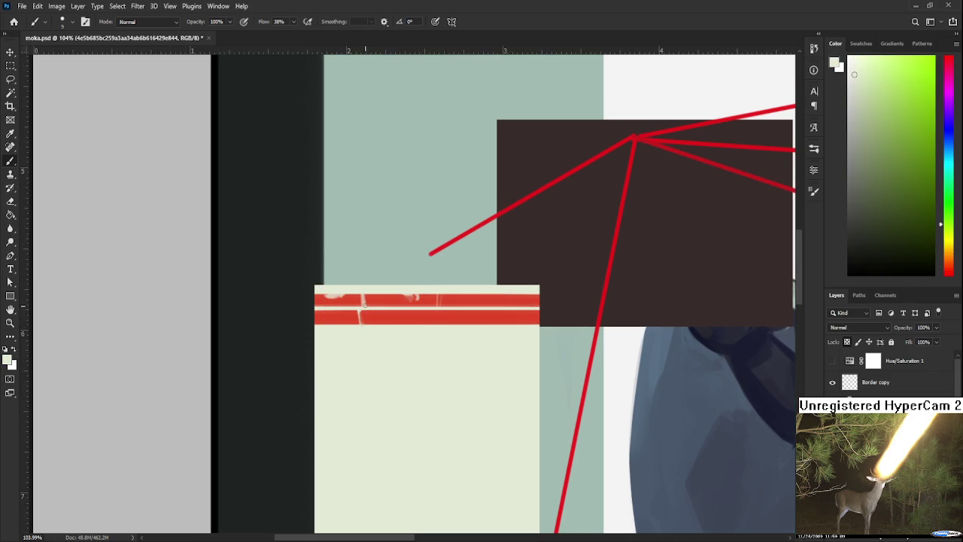
alt+click(366, 313)
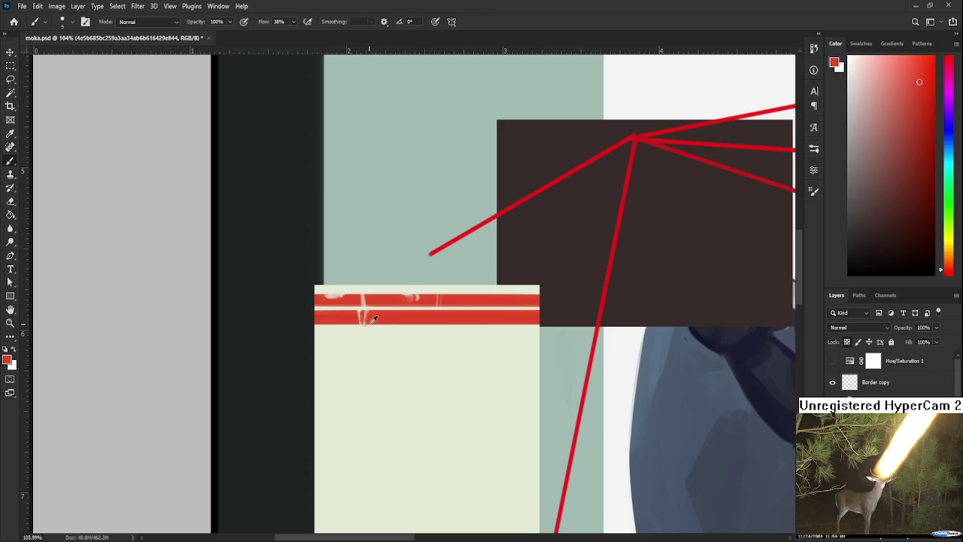
alt+click(371, 322)
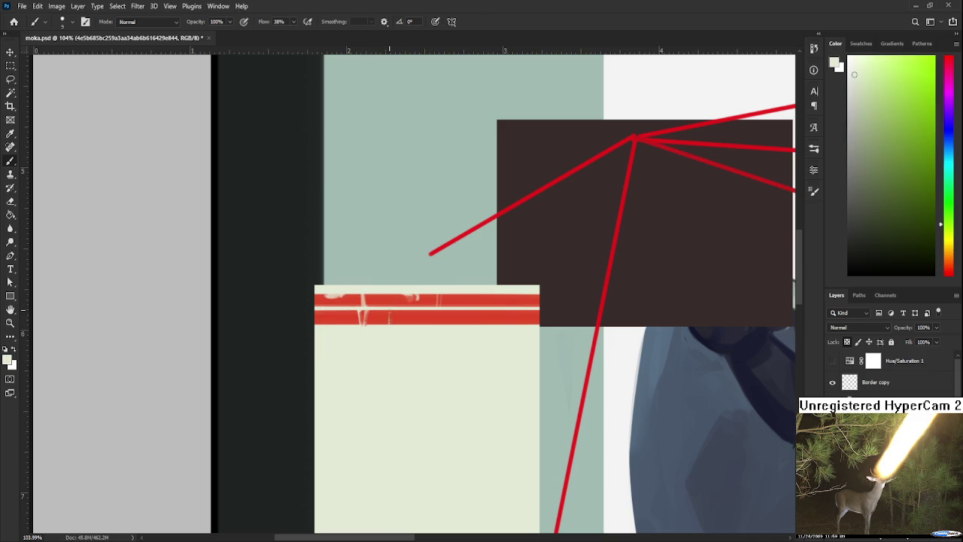
alt+click(392, 317)
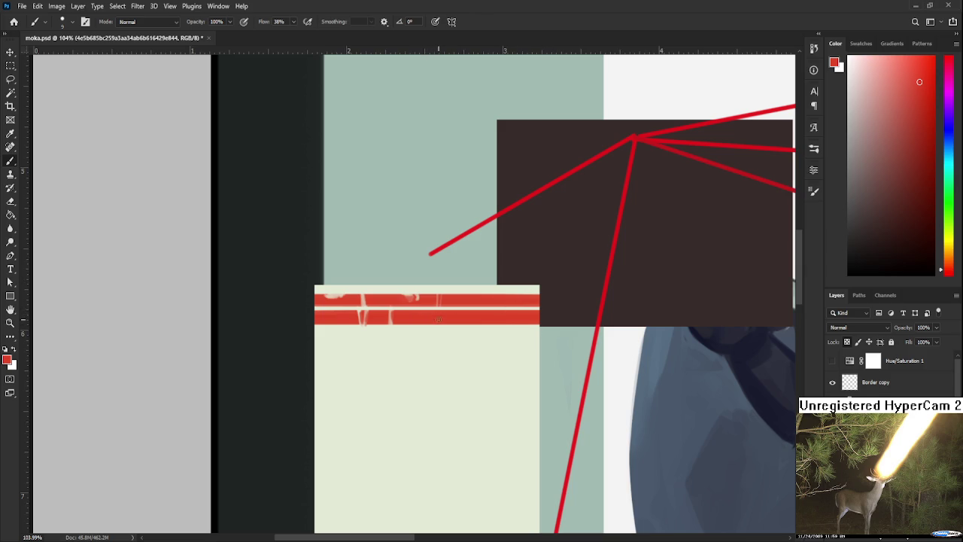
alt+click(442, 333)
drag(436, 322, 440, 329)
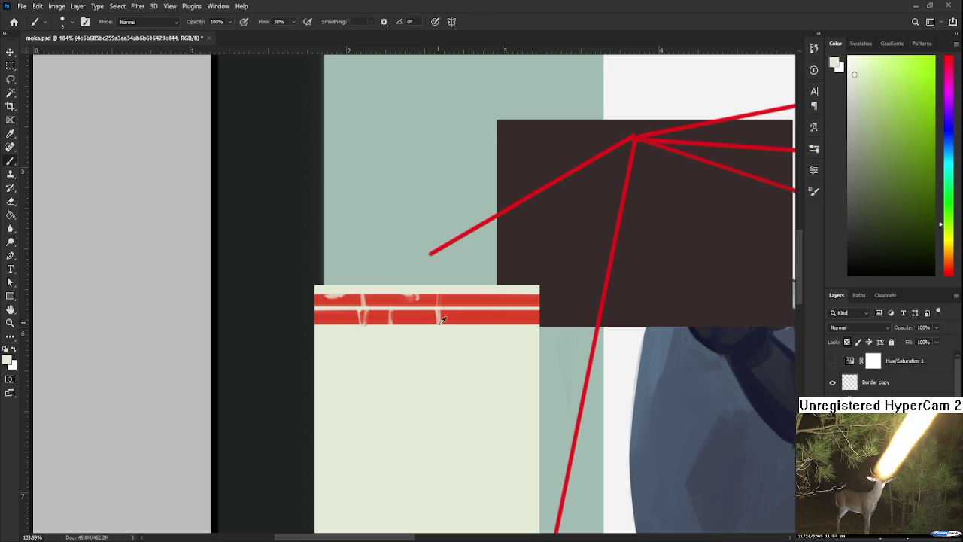
scroll(452, 334, right, 2)
Sample red from the tape band and shift the view over its right end
alt+click(465, 303)
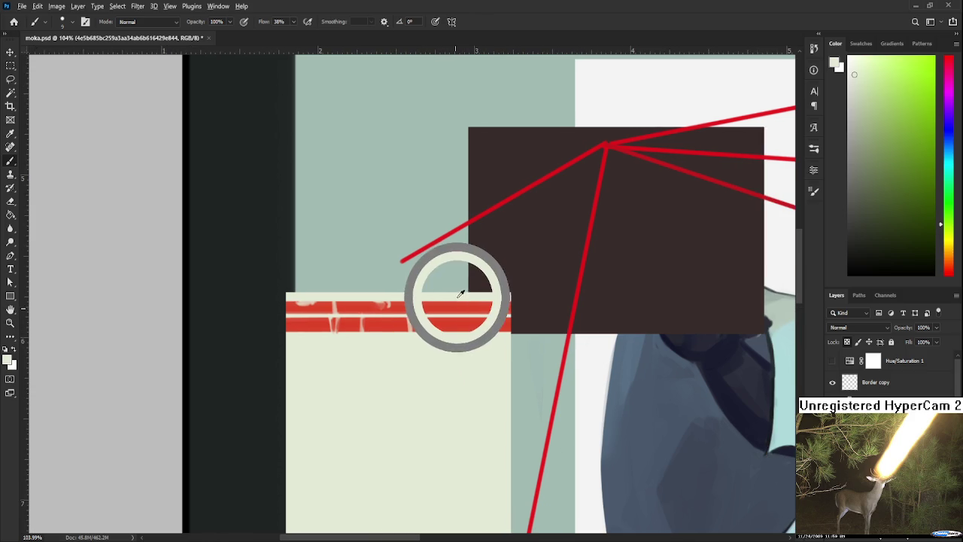
drag(435, 322, 466, 331)
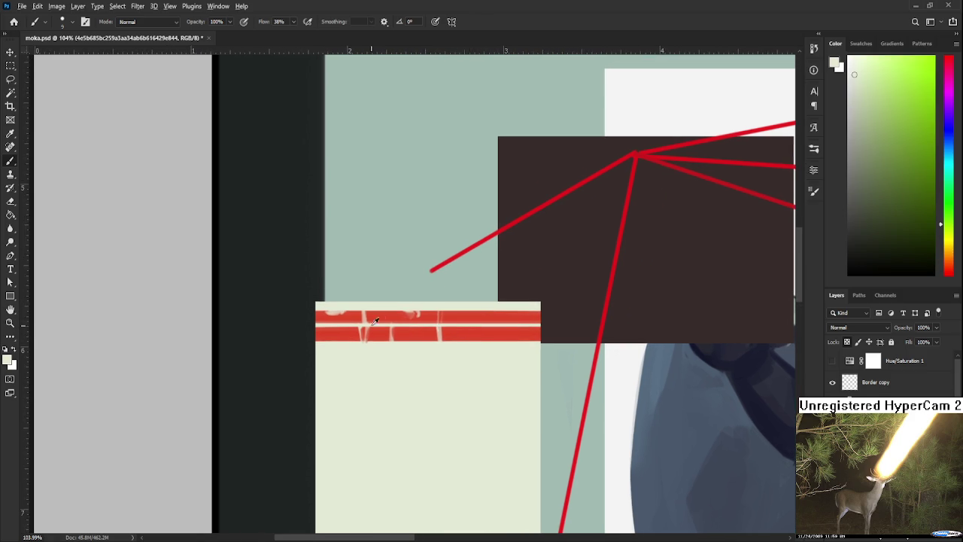
alt+click(363, 310)
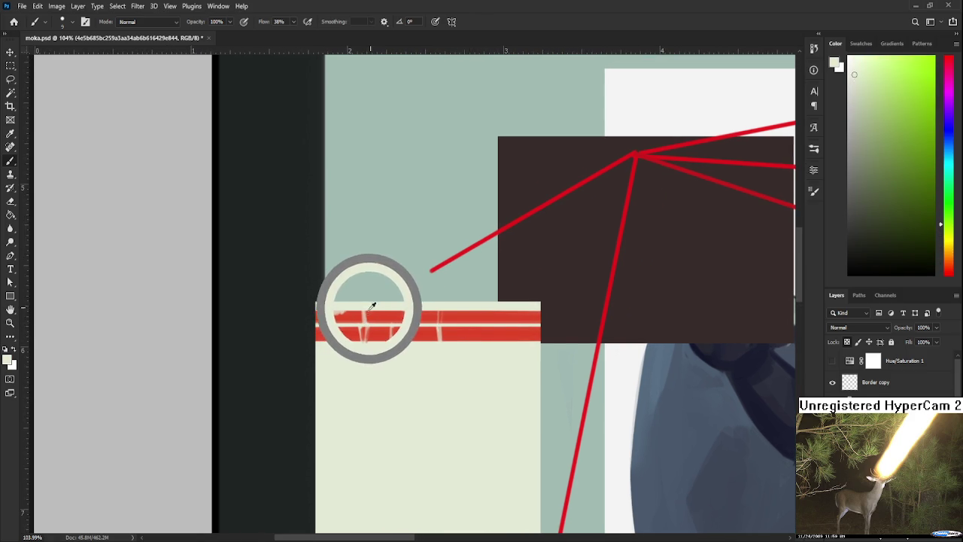
scroll(494, 341, right, 2)
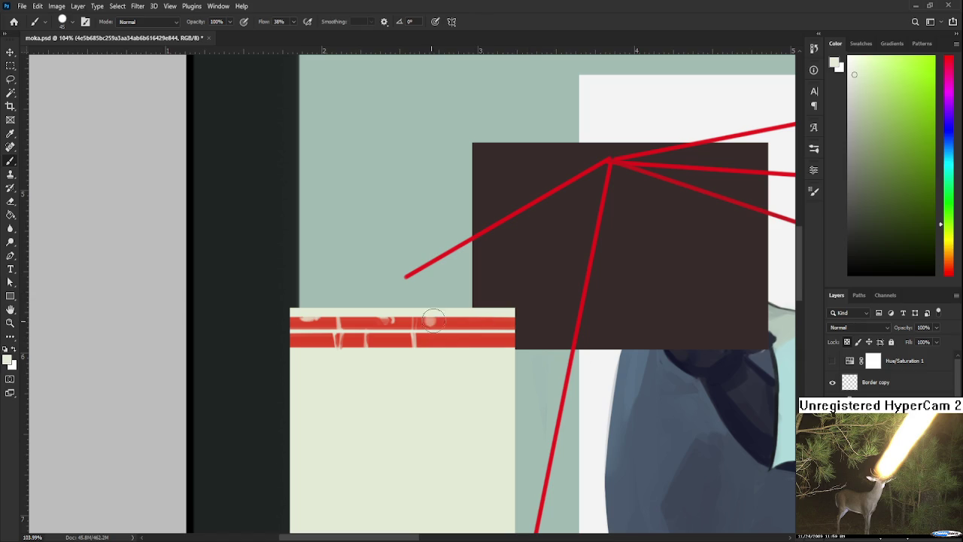
Dab salmon-red, light salmon and pale note tones onto the band's right end, then shrink the brush
alt+click(433, 322)
alt+click(438, 322)
alt+click(448, 321)
alt+click(437, 320)
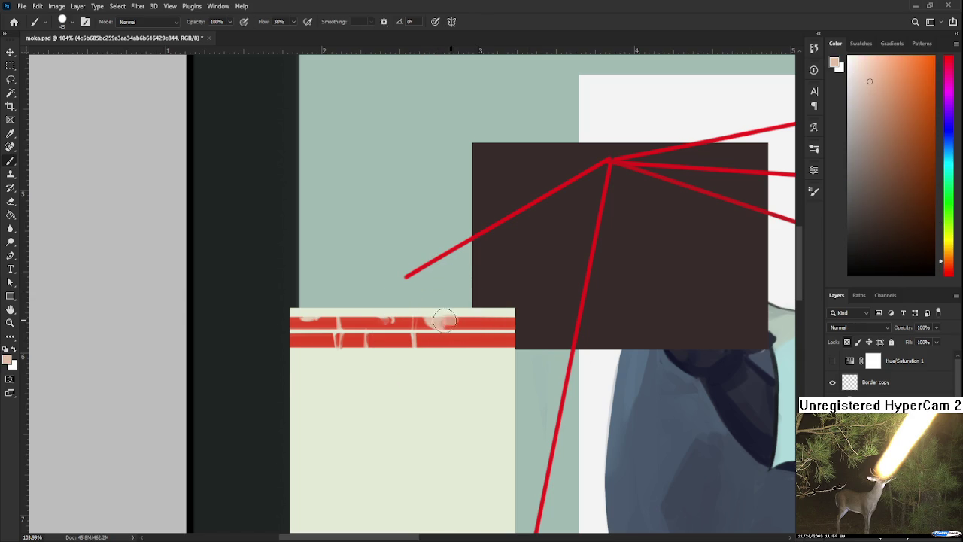
alt+click(450, 322)
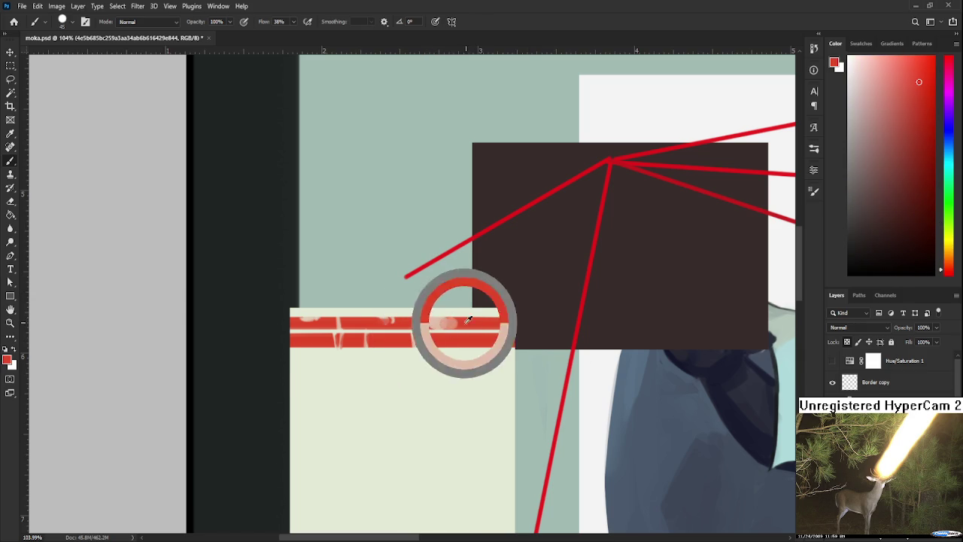
alt+click(446, 322)
alt+click(464, 322)
key(bracketleft)
key(bracketleft)
key(bracketleft)
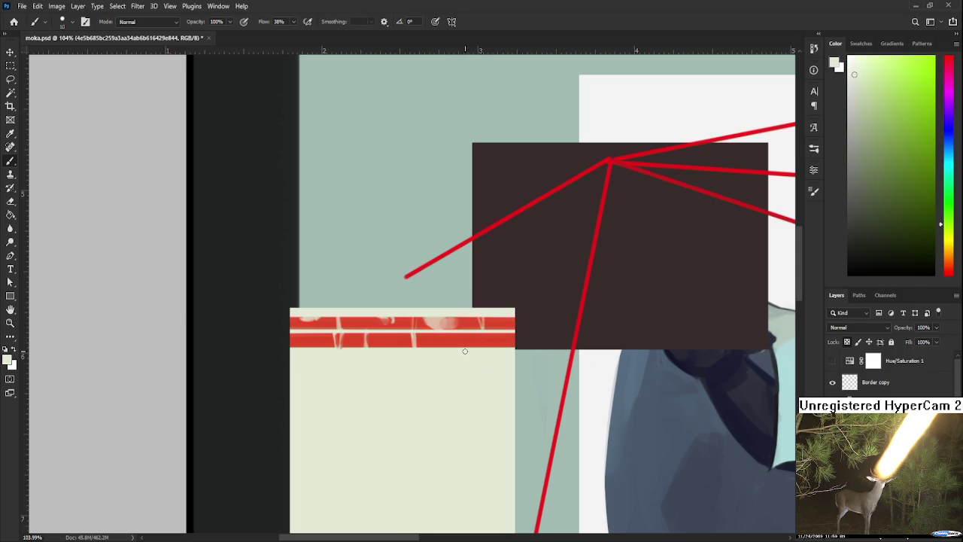
Paint two light arcs on the grey margin strip
scroll(467, 350, down, 3)
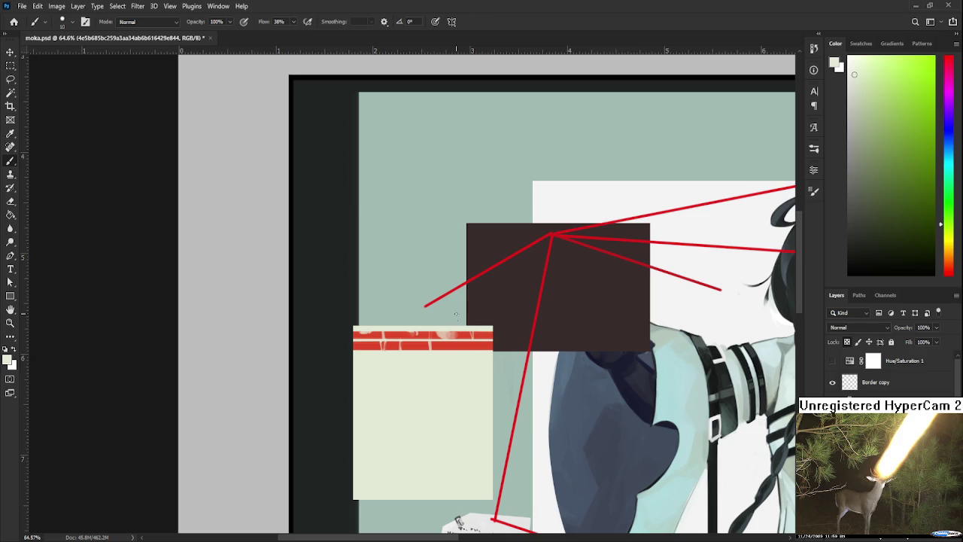
mouse_move(509, 386)
mouse_down()
mouse_move(570, 351)
mouse_move(634, 340)
mouse_up()
drag(445, 393, 466, 397)
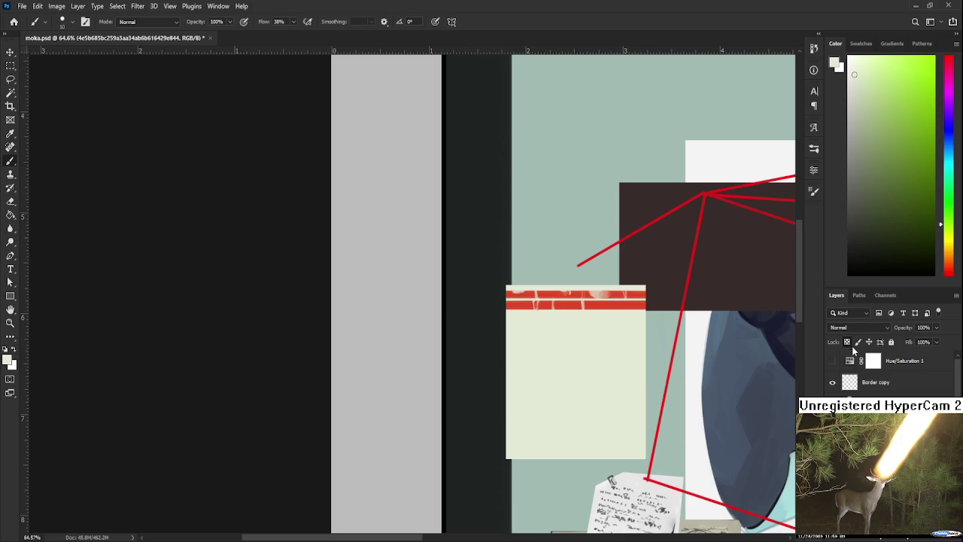
mouse_move(375, 300)
mouse_down()
mouse_move(372, 339)
mouse_move(399, 331)
mouse_up()
mouse_move(376, 301)
mouse_down()
mouse_move(372, 337)
mouse_move(393, 336)
mouse_up()
Redraw the right arc on the grey strip, undoing several failed attempts
key(ctrl+z)
drag(391, 301, 393, 335)
key(ctrl+z)
drag(393, 303, 395, 341)
key(ctrl+z)
key(ctrl+z)
key(ctrl+z)
drag(393, 303, 397, 336)
key(ctrl+z)
mouse_move(393, 301)
mouse_down()
mouse_move(402, 322)
mouse_move(377, 339)
mouse_up()
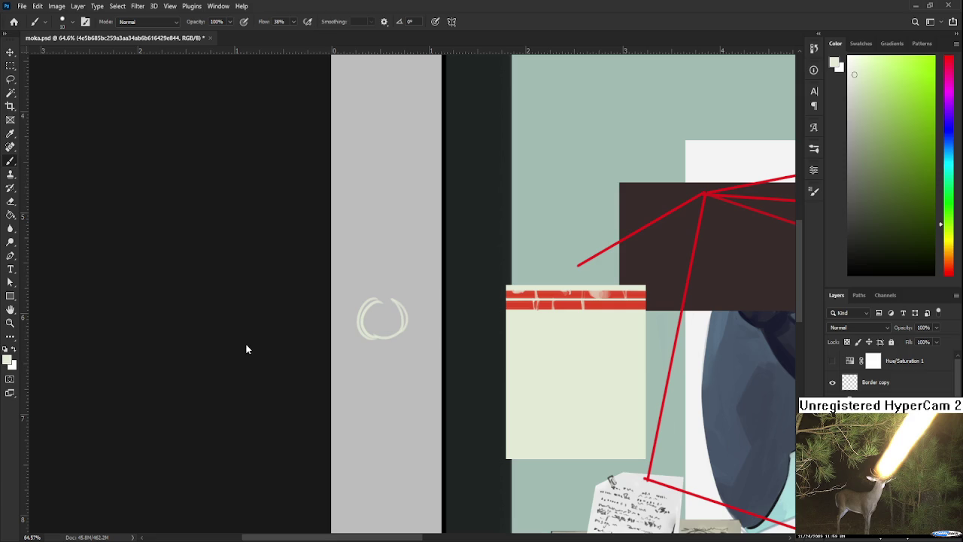
Erase the stray circle scribble in the margin with a rectangular marquee and Delete
scroll(449, 346, down, 1)
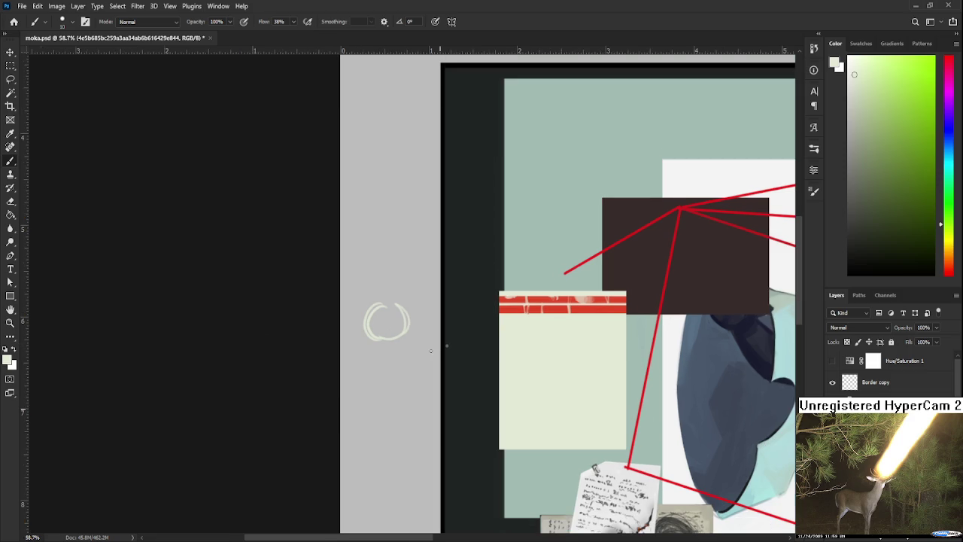
key(m)
drag(427, 356, 341, 265)
key(Delete)
key(ctrl+d)
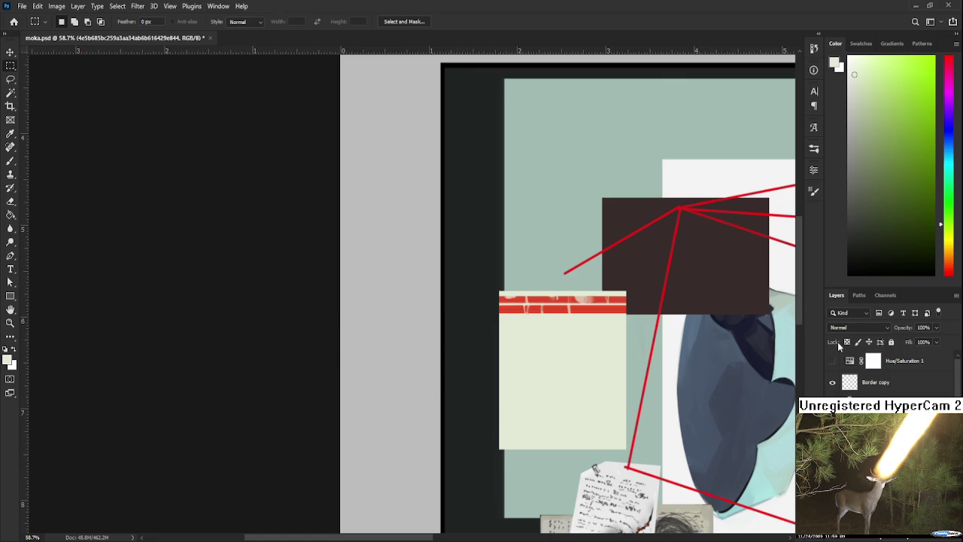
Bring the red tape corner close up and sample a colour from its edge with the brush
scroll(576, 303, up, 3)
drag(551, 308, 490, 321)
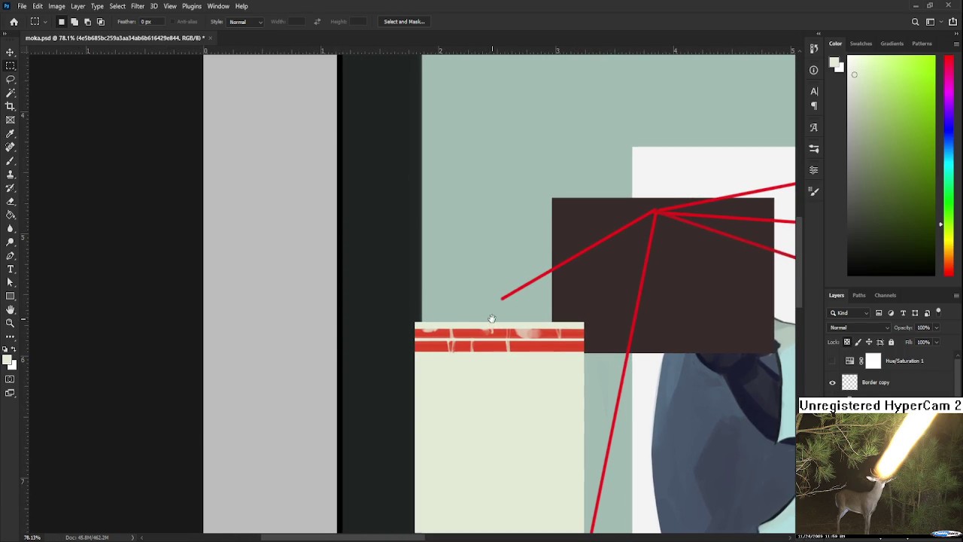
drag(491, 321, 485, 329)
key(b)
alt+click(554, 333)
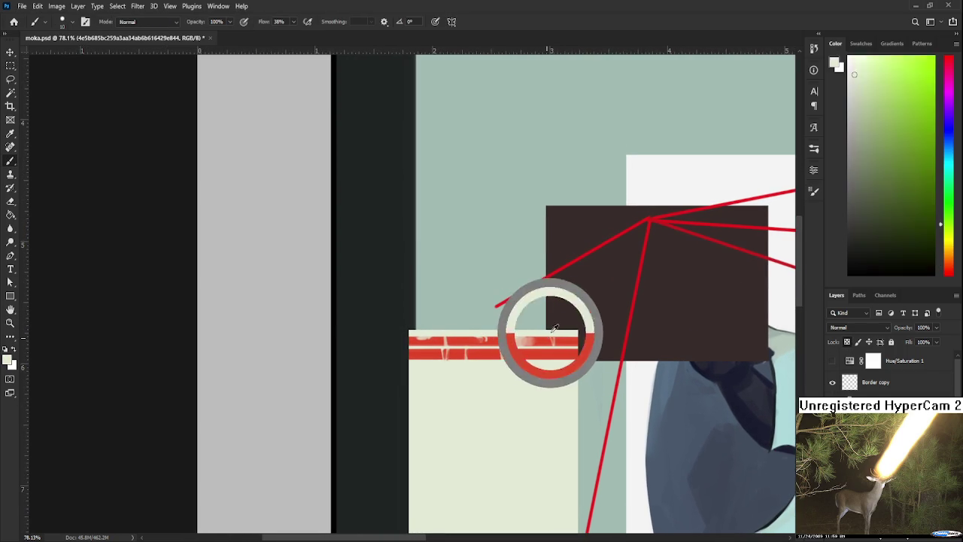
alt+click(559, 329)
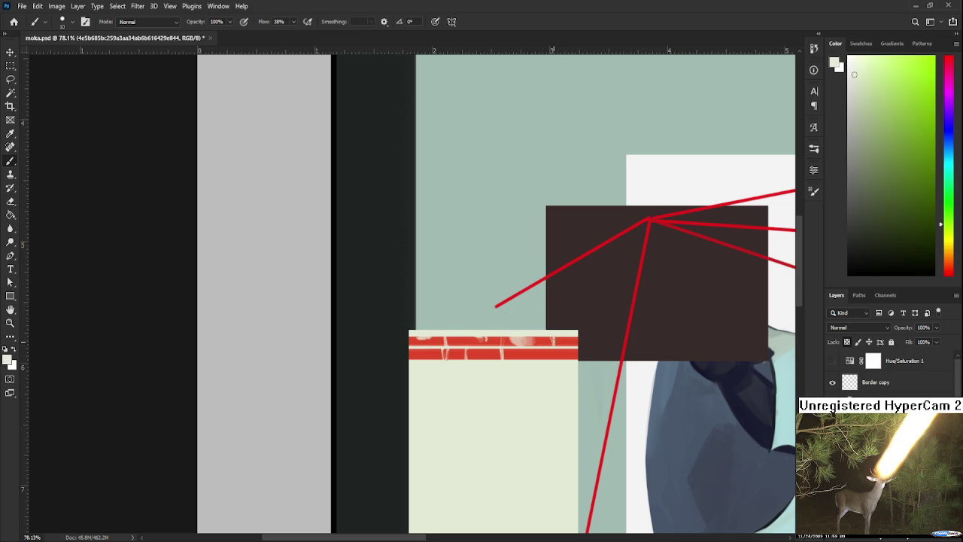
alt+click(565, 324)
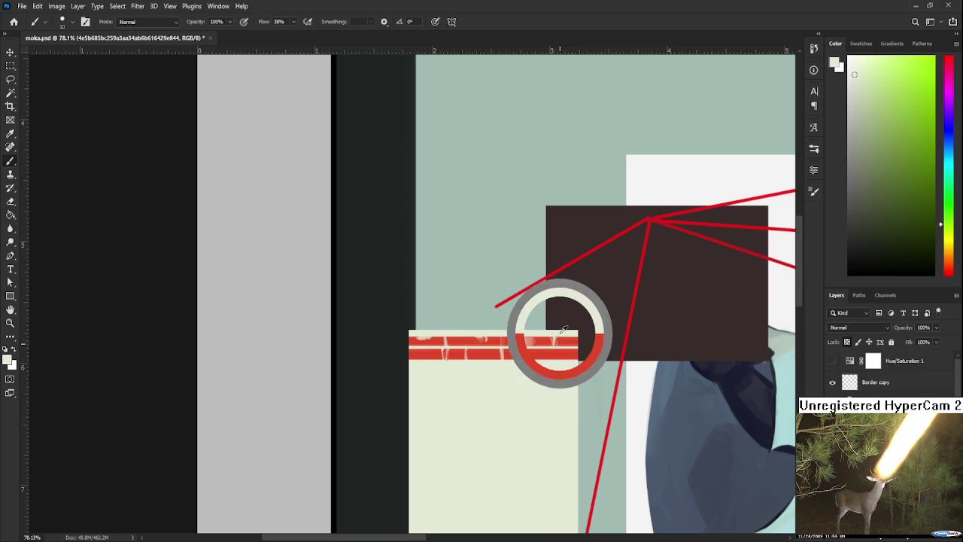
alt+click(567, 329)
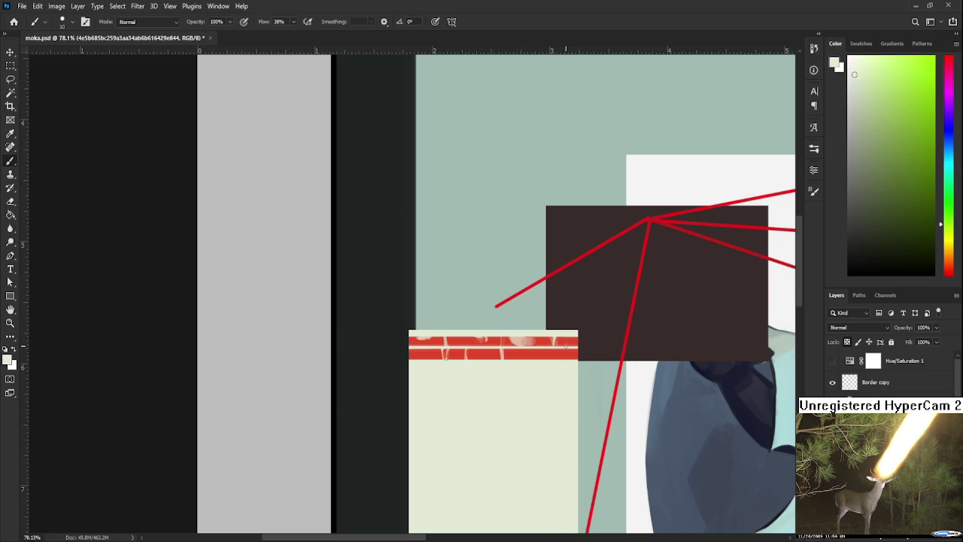
alt+click(555, 324)
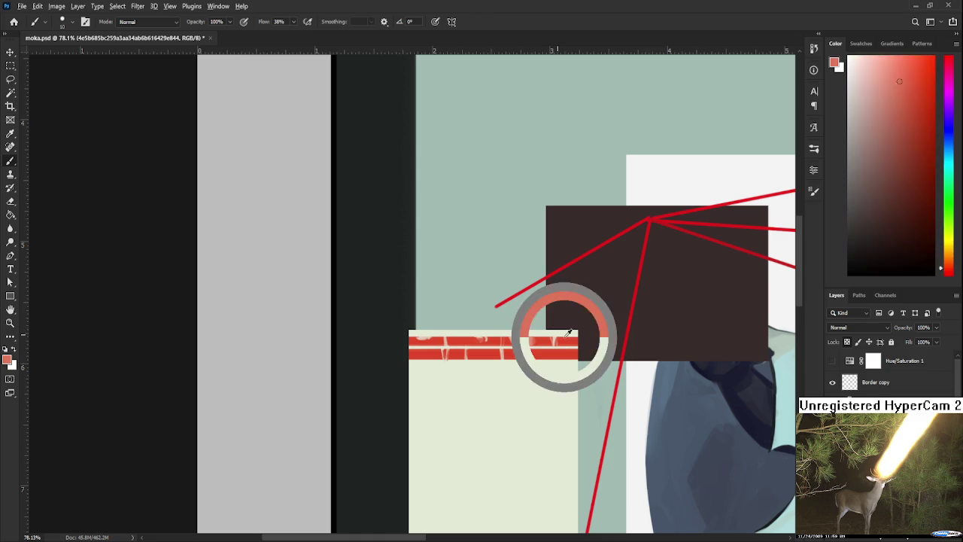
alt+click(575, 332)
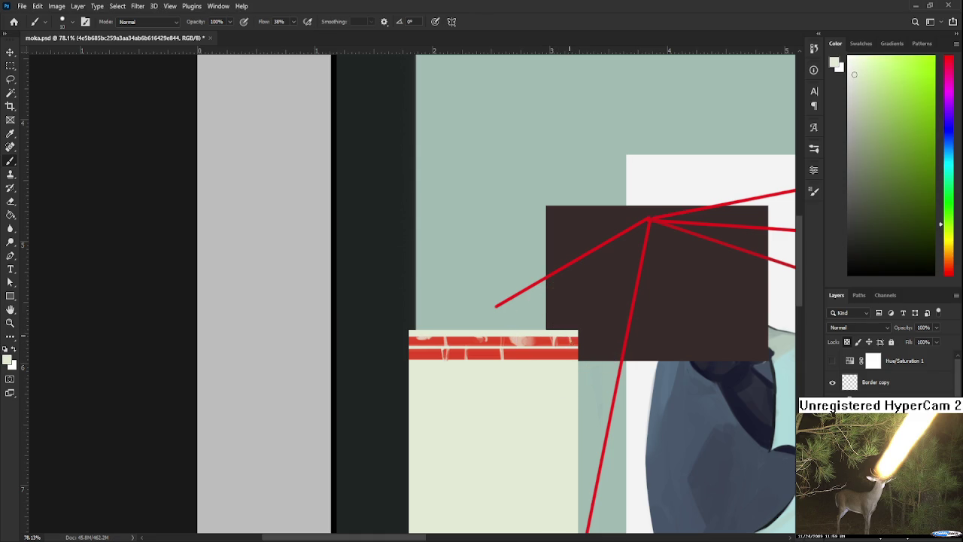
alt+click(570, 335)
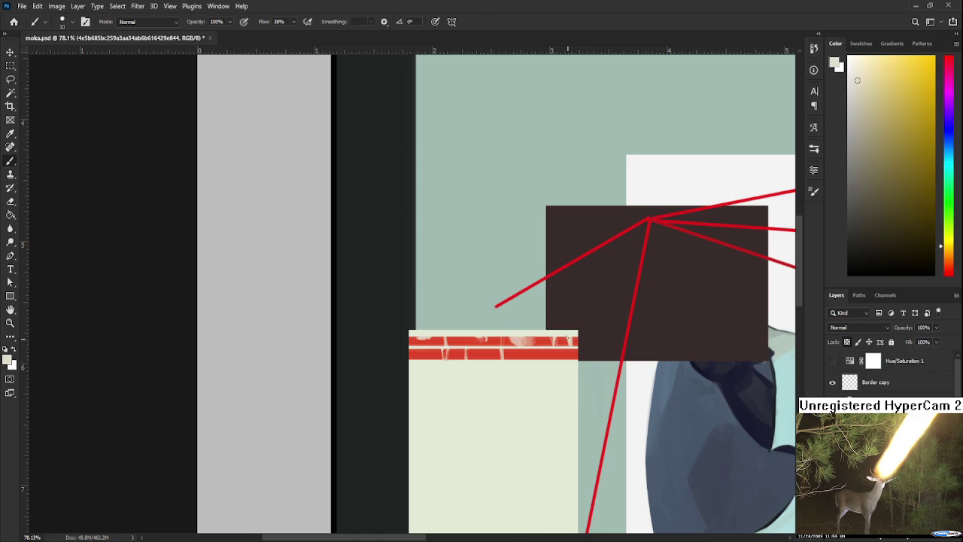
alt+click(574, 342)
alt+click(558, 333)
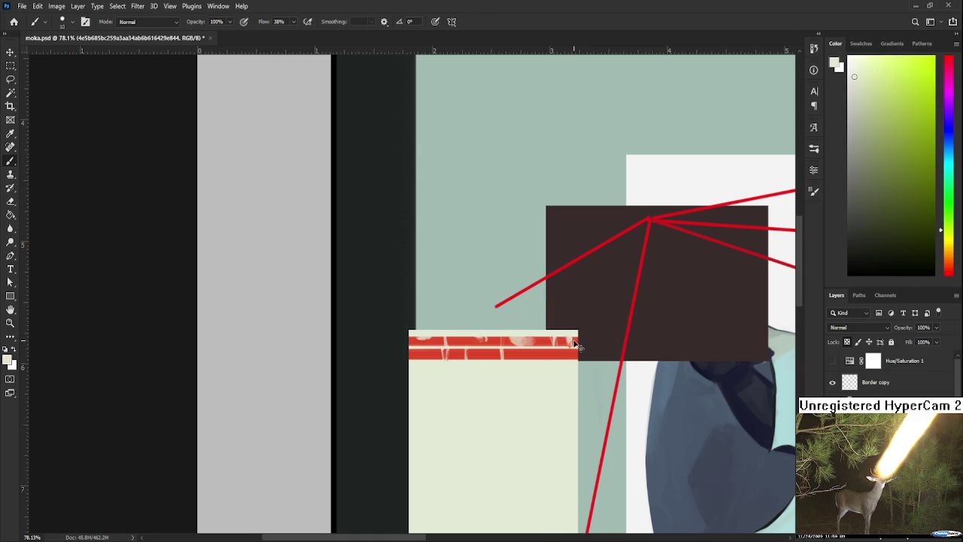
alt+click(574, 331)
alt+click(570, 338)
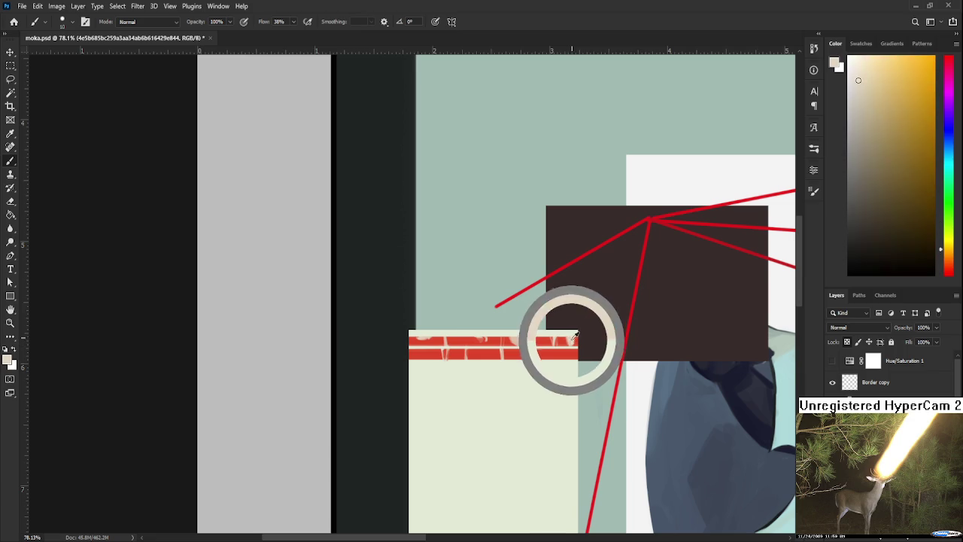
alt+click(571, 342)
alt+click(572, 342)
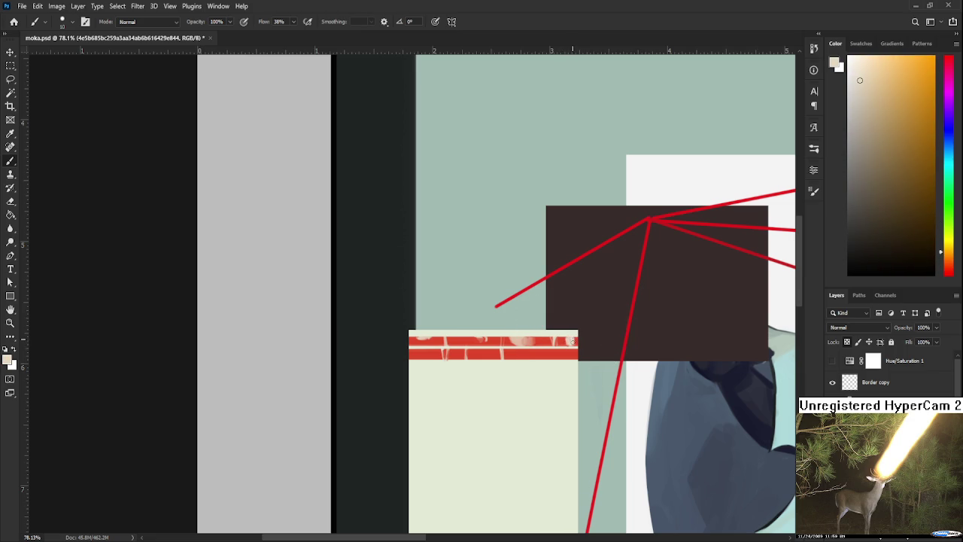
click(566, 324)
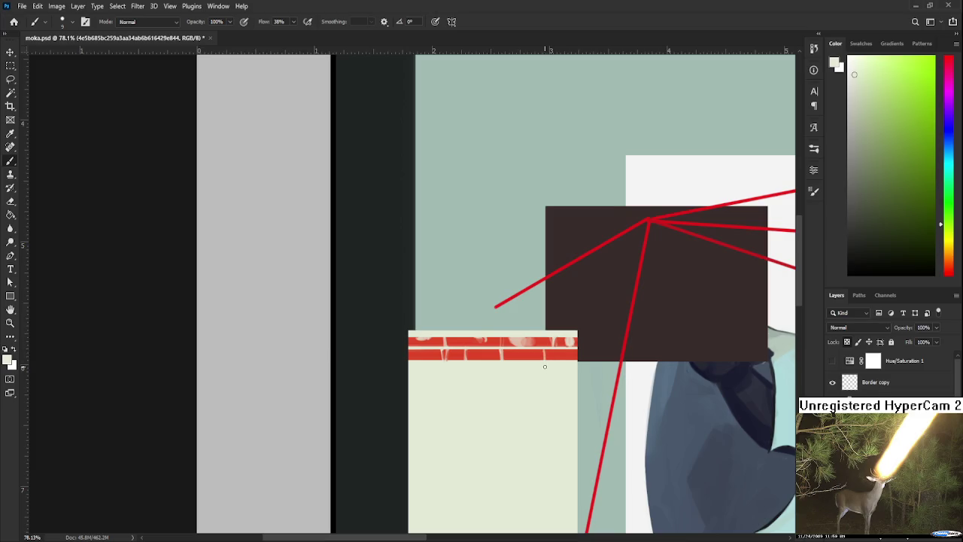
alt+click(548, 354)
alt+click(559, 364)
alt+click(550, 354)
alt+click(552, 353)
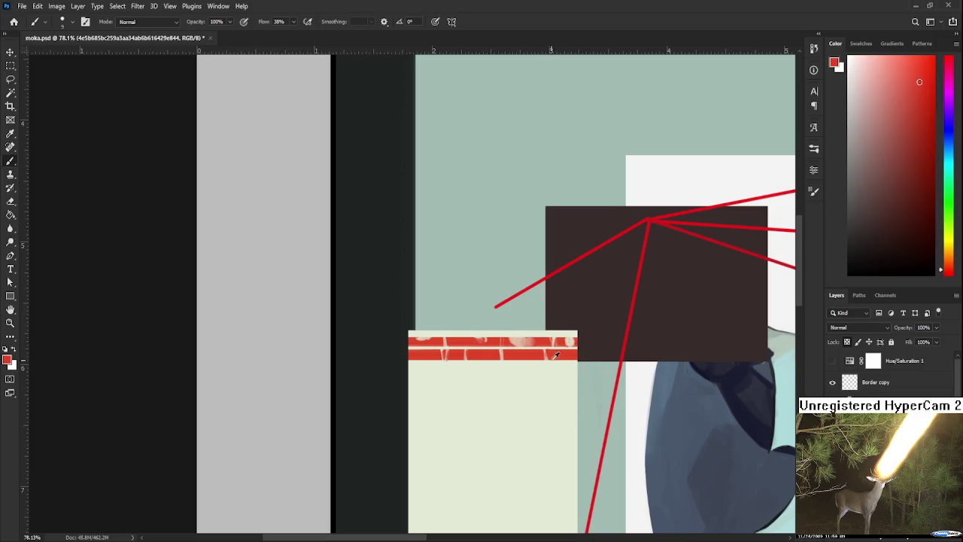
alt+click(555, 364)
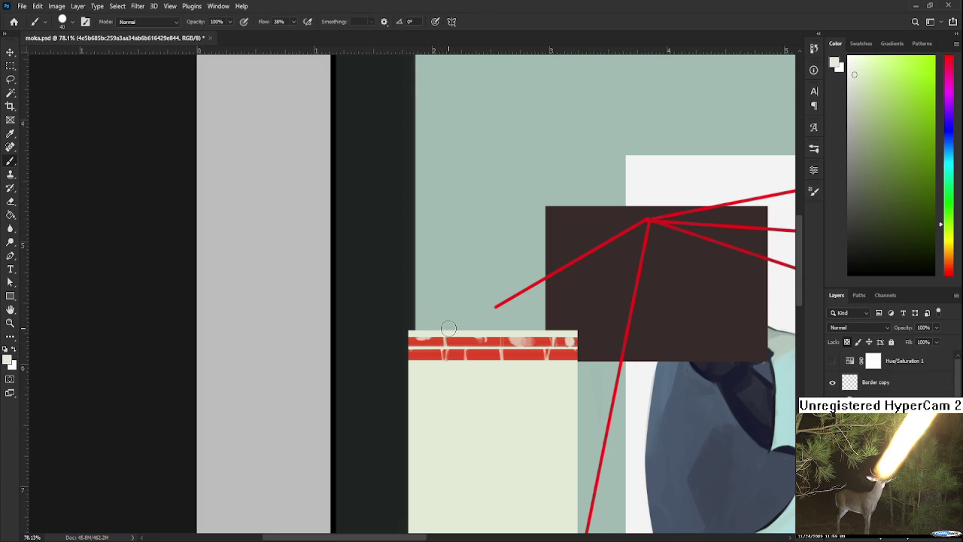
alt+click(441, 331)
Sample several salmon-red tones from the tape's bricks
alt+click(441, 332)
alt+click(447, 340)
alt+click(443, 342)
alt+click(426, 343)
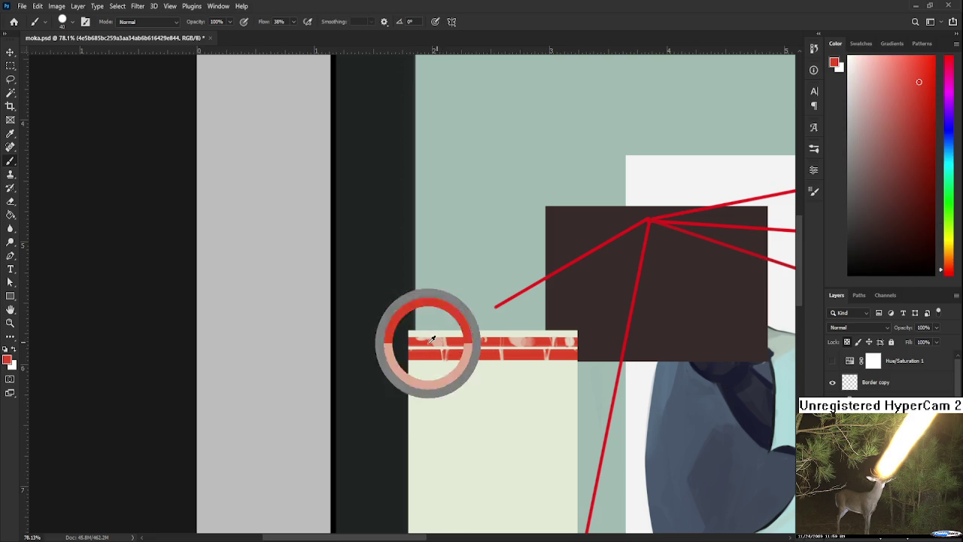
alt+click(447, 334)
alt+click(443, 338)
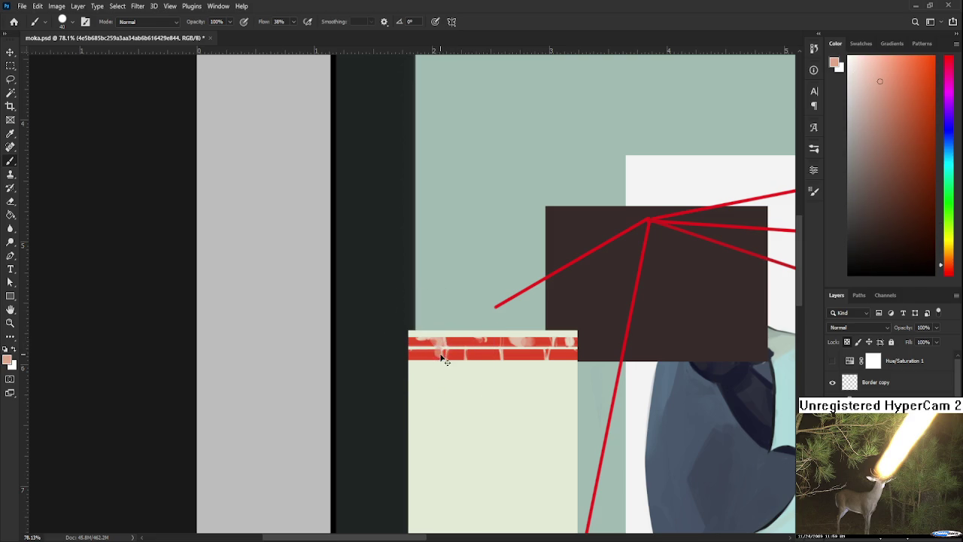
alt+click(435, 348)
alt+click(441, 347)
alt+click(437, 355)
Sample the pale note colour, then a pale salmon from the tape
alt+click(456, 363)
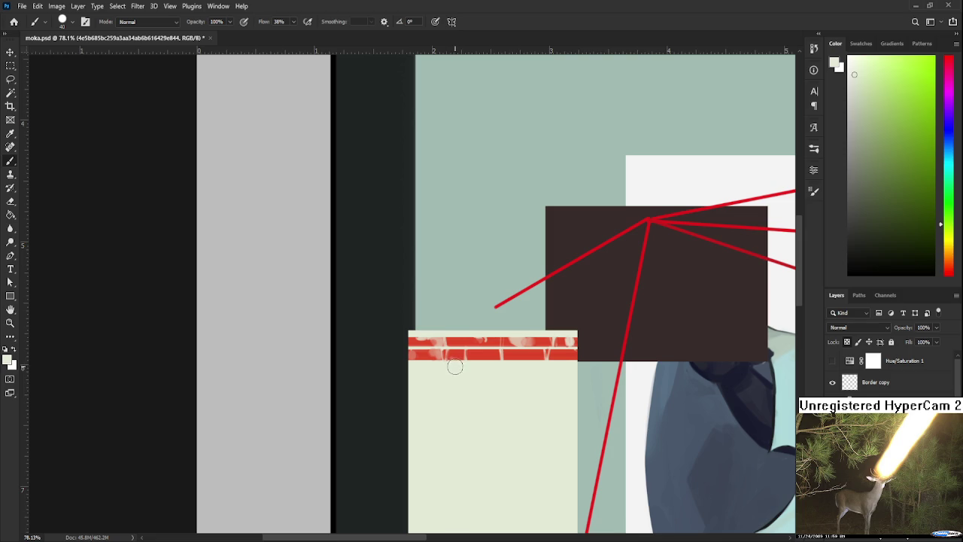
drag(512, 366, 523, 363)
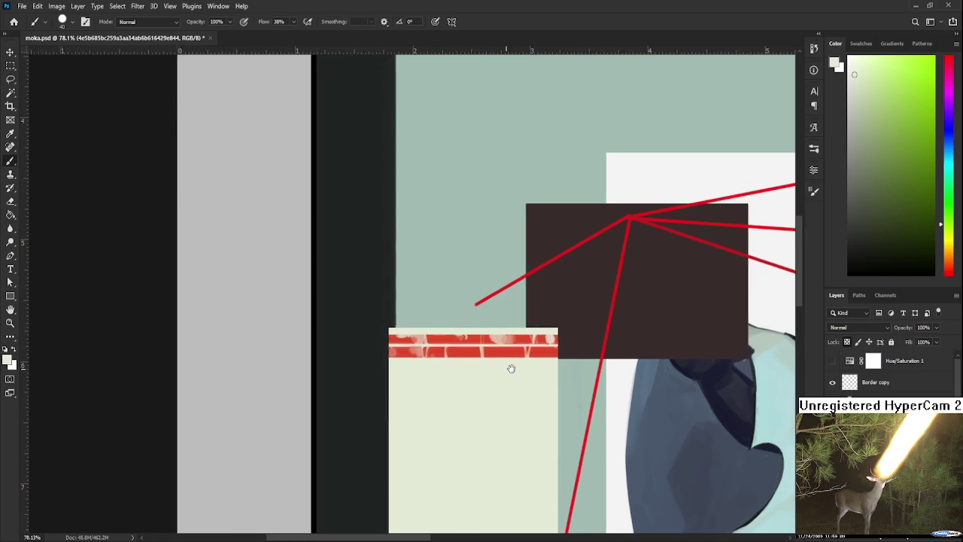
alt+click(493, 364)
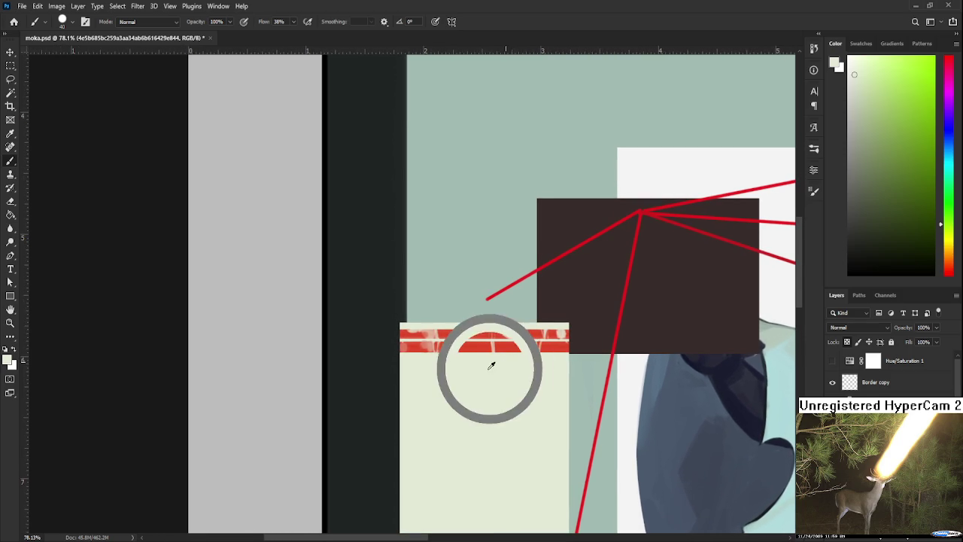
alt+click(450, 357)
drag(450, 356, 452, 328)
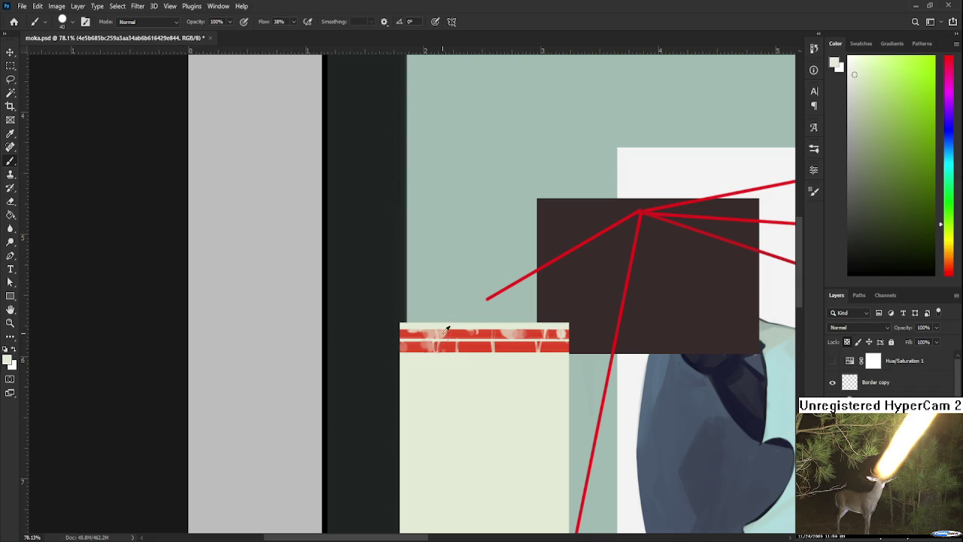
alt+click(444, 336)
alt+click(442, 334)
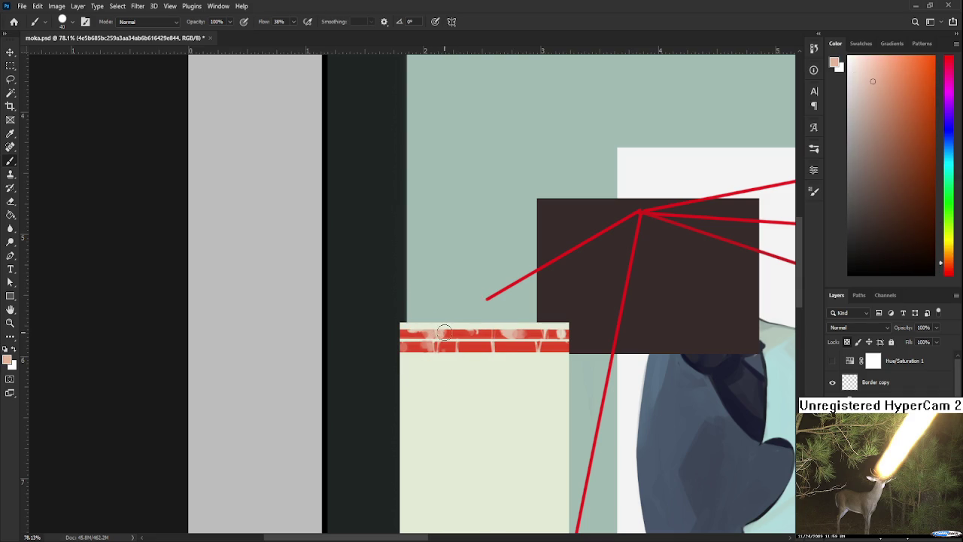
Paint a pale salmon stroke along the tape's top edge
drag(485, 333, 557, 334)
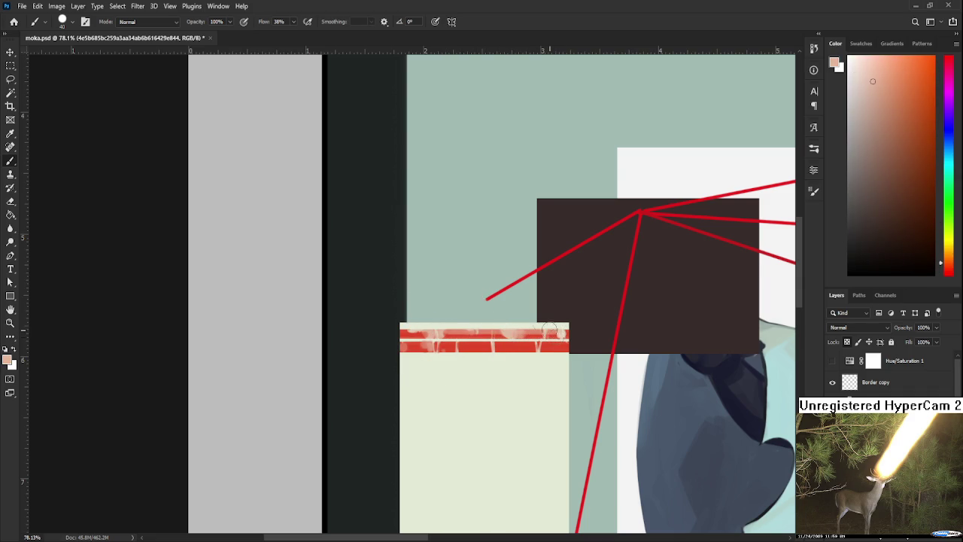
scroll(500, 254, down, 1)
scroll(499, 259, down, 2)
scroll(490, 286, up, 4)
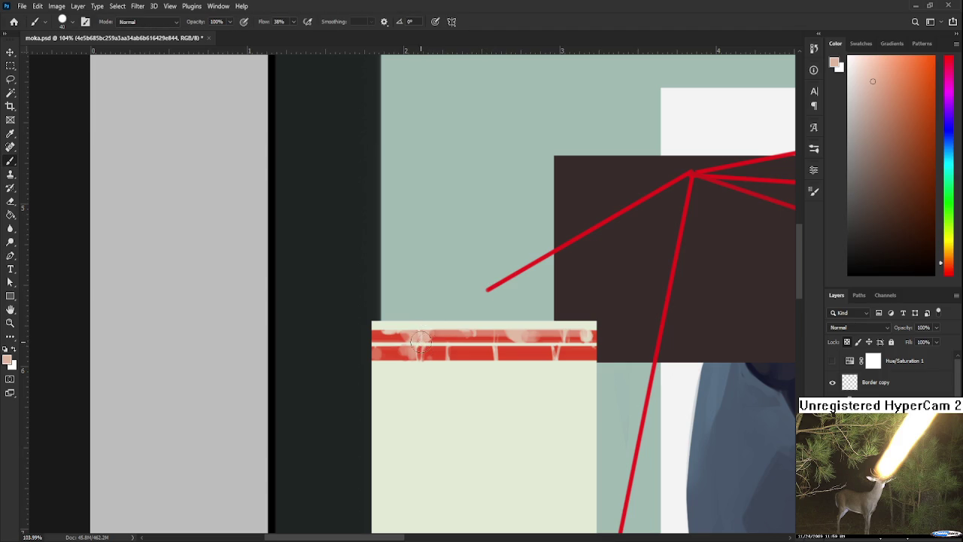
Shrink the brush to 8 and paint a thin pale stroke along the tape
key(bracketleft)
key(bracketleft)
key(bracketleft)
mouse_move(410, 351)
mouse_down()
mouse_move(591, 348)
mouse_move(373, 358)
mouse_up()
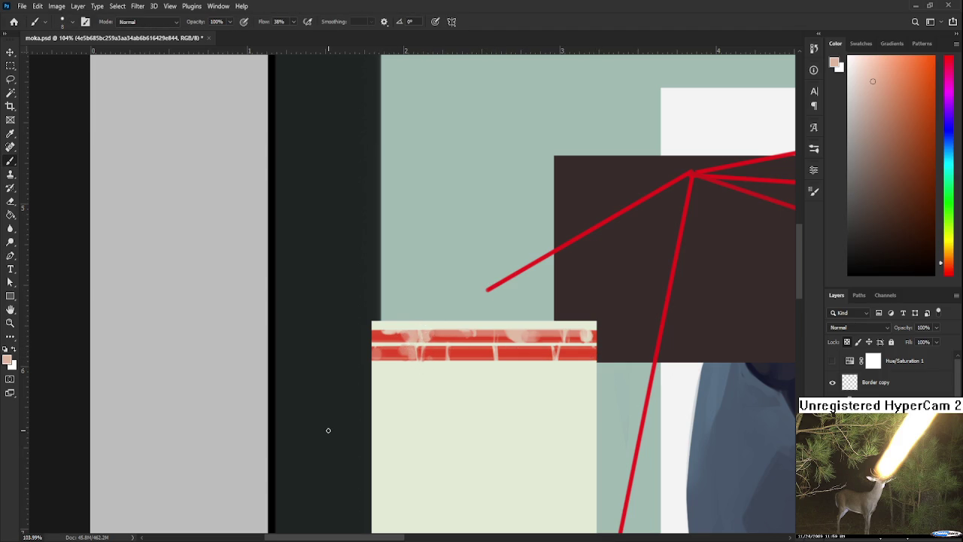
scroll(328, 430, down, 2)
scroll(354, 411, down, 1)
scroll(376, 407, up, 2)
scroll(420, 394, up, 1)
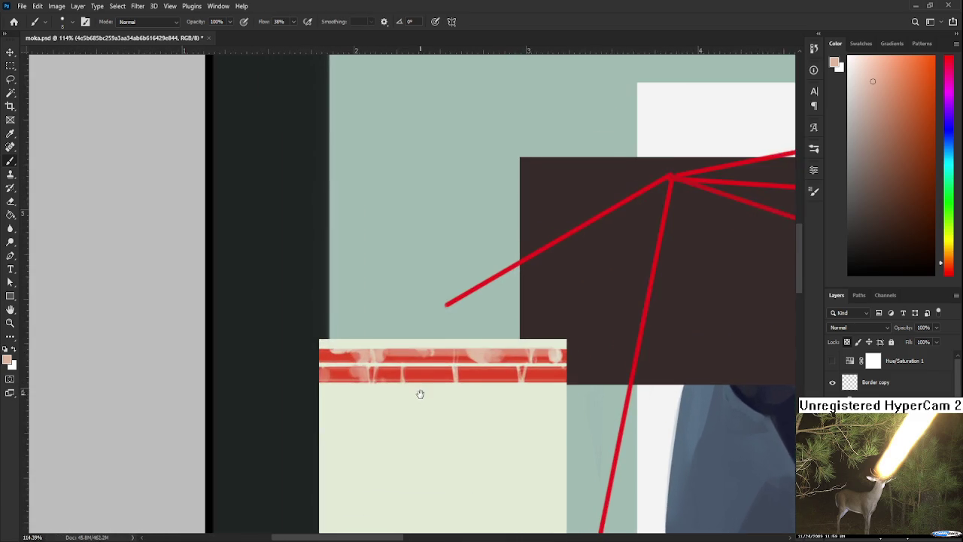
drag(420, 394, 445, 377)
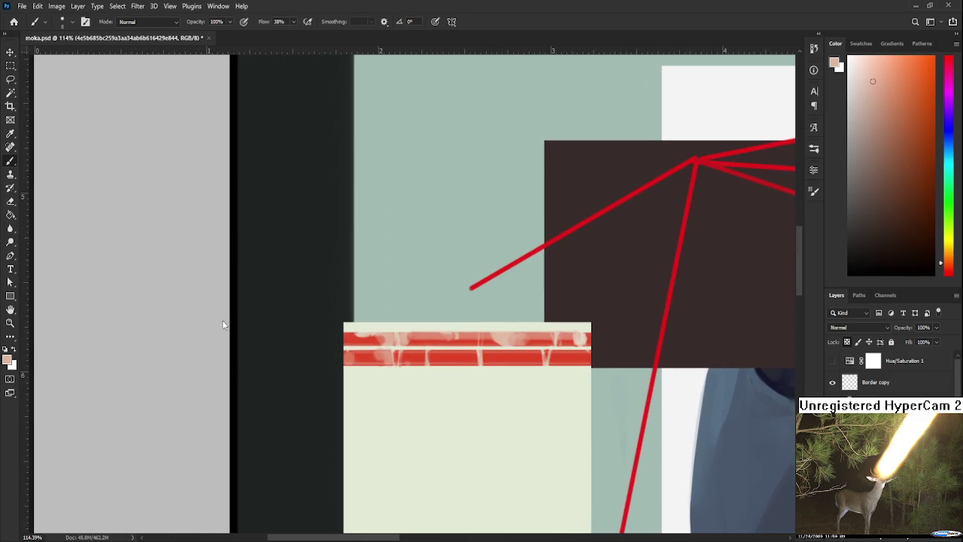
Paint a thin stroke of the note's pale cream across the tape's bottom edge
alt+click(369, 356)
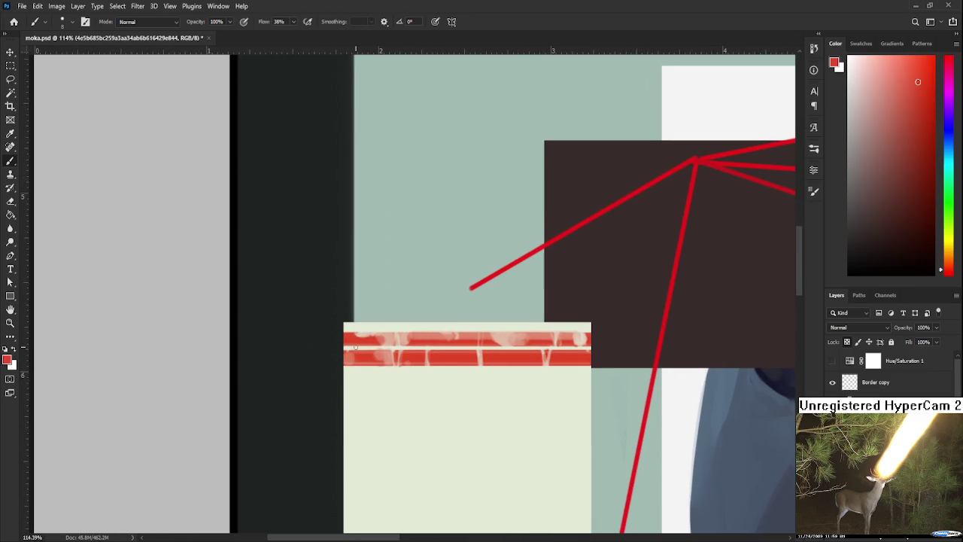
key(bracketright)
drag(401, 370, 602, 367)
key(ctrl+z)
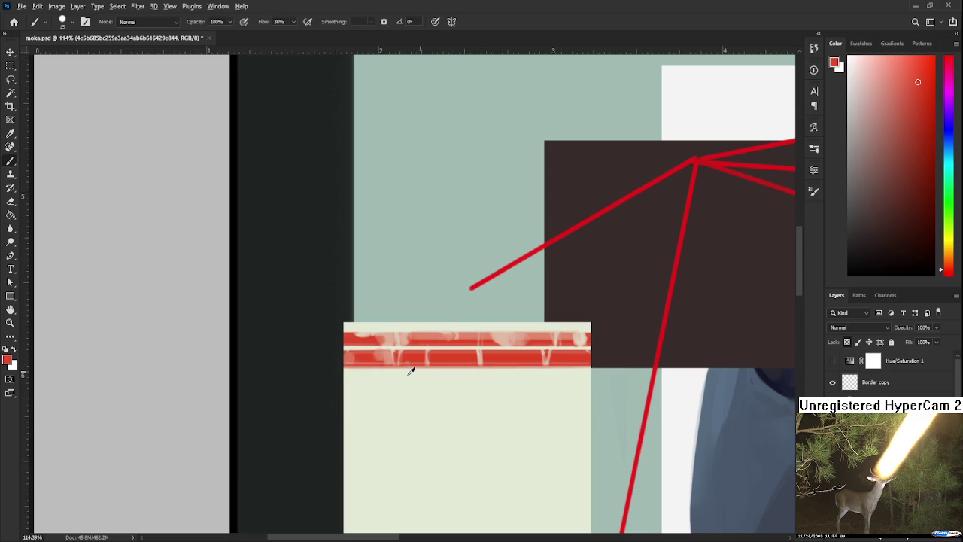
alt+click(376, 372)
drag(343, 368, 591, 368)
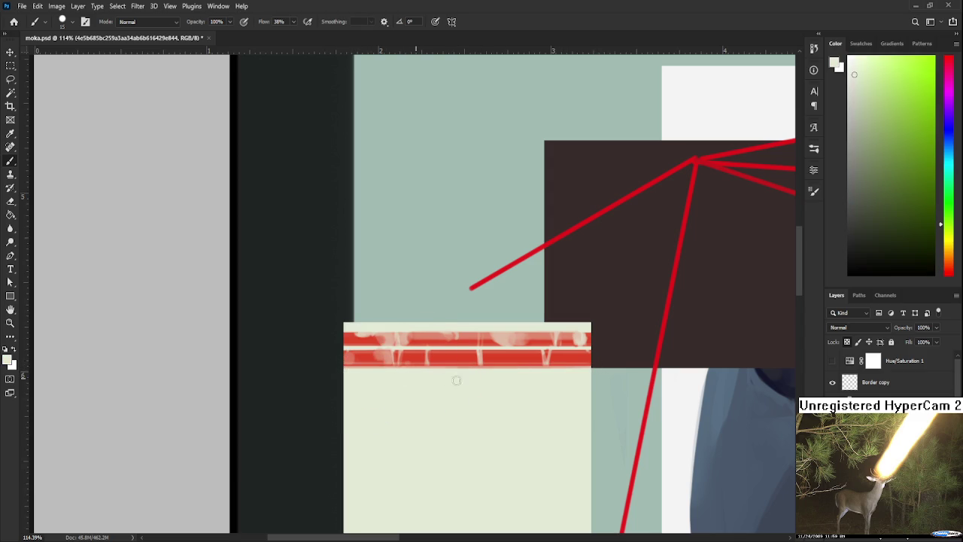
drag(519, 386, 532, 372)
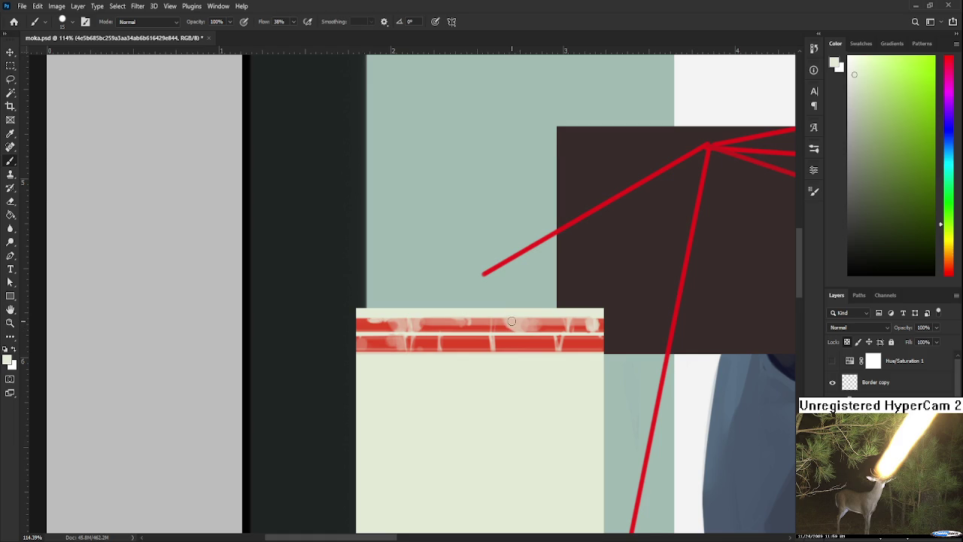
scroll(512, 321, down, 2)
scroll(511, 322, up, 2)
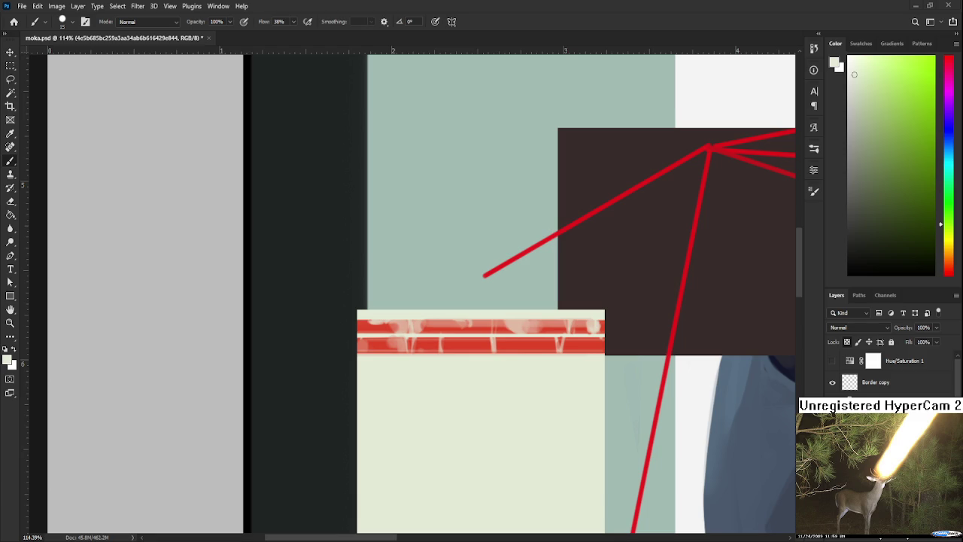
Shade the note's left edge with grey, then thin the shading with cream
scroll(465, 382, down, 2)
scroll(449, 338, down, 1)
scroll(413, 356, up, 1)
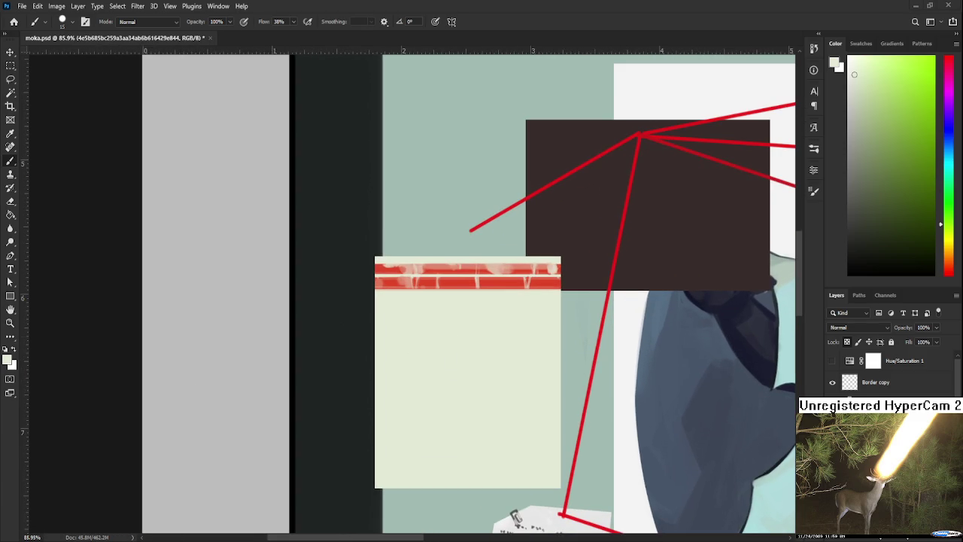
scroll(430, 362, up, 1)
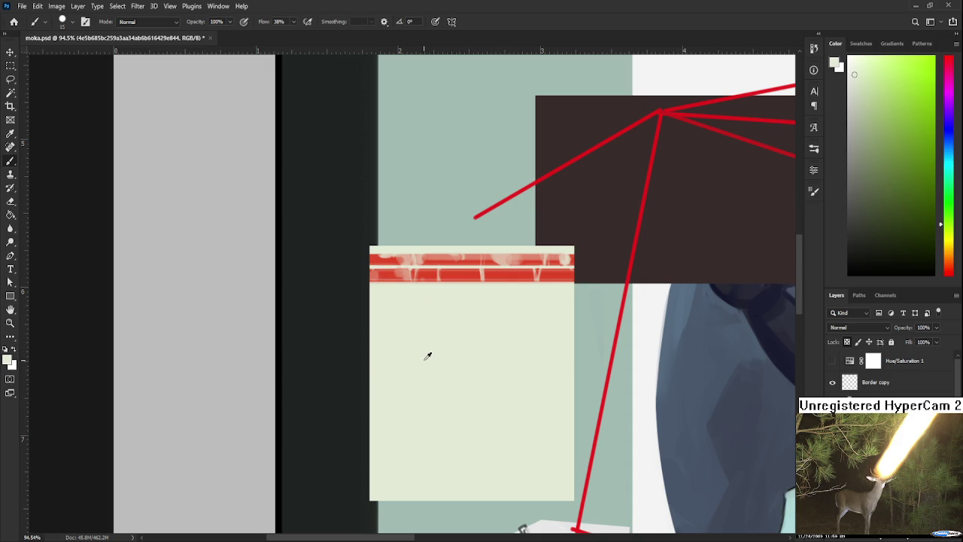
click(862, 154)
drag(366, 342, 375, 497)
alt+click(389, 432)
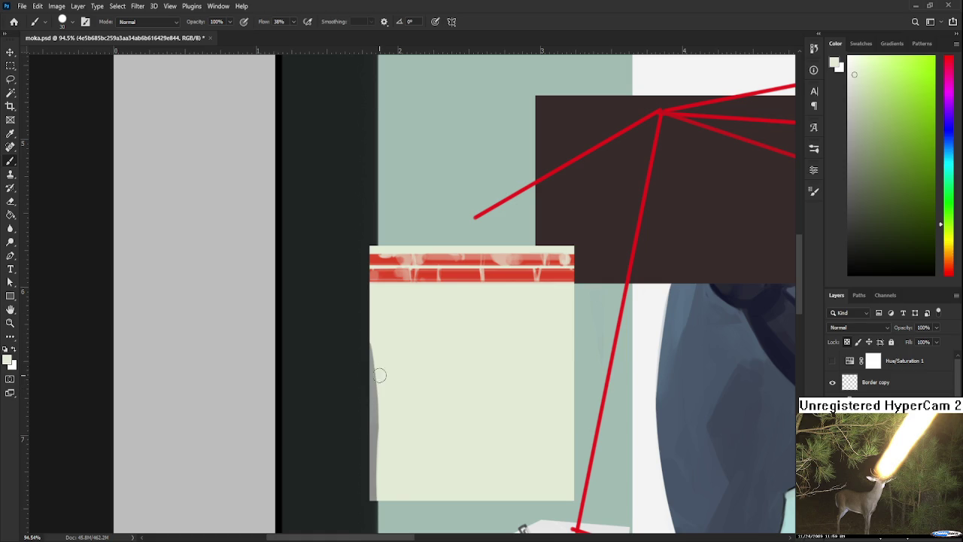
drag(376, 344, 376, 426)
Paint a grey shadow shape near the note's bottom
alt+click(393, 441)
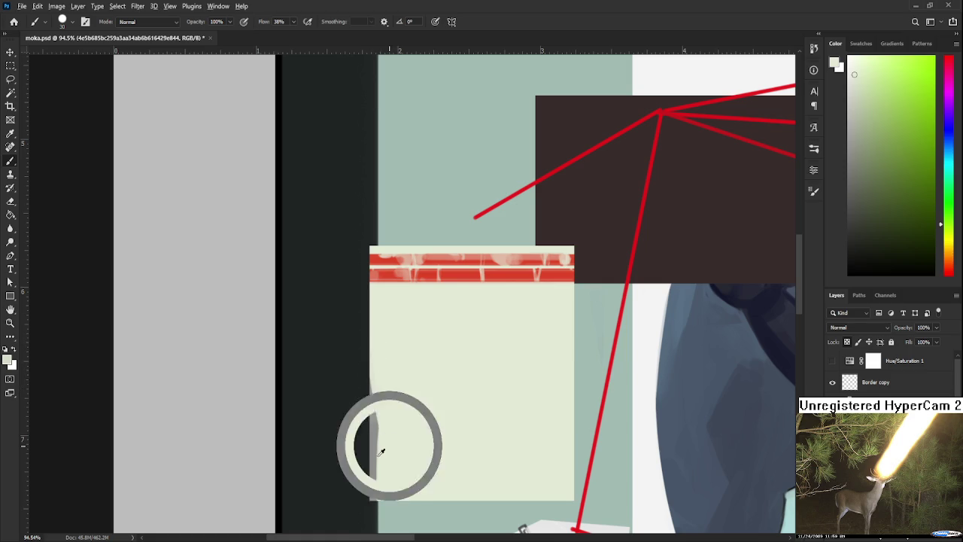
scroll(423, 384, down, 3)
mouse_move(446, 423)
mouse_down()
mouse_move(485, 427)
mouse_move(444, 415)
mouse_move(493, 412)
mouse_up()
key(ctrl+z)
alt+click(464, 395)
alt+click(448, 414)
alt+click(406, 403)
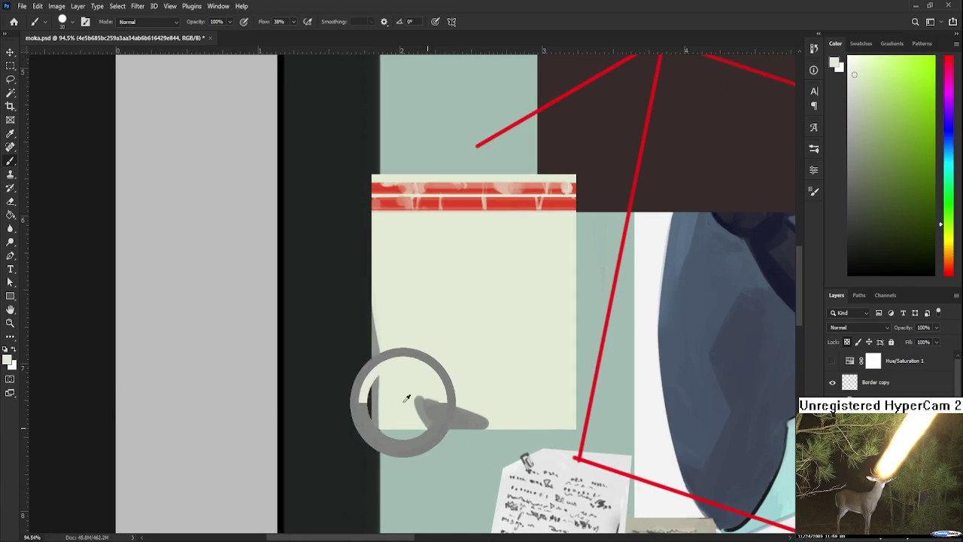
mouse_move(418, 398)
mouse_down()
mouse_move(486, 418)
mouse_move(378, 428)
mouse_move(433, 426)
mouse_move(427, 471)
mouse_move(461, 438)
mouse_move(438, 465)
mouse_up()
Lighten the bottom shadow with cream and resample its grey
alt+click(458, 422)
alt+click(399, 404)
alt+click(424, 455)
alt+click(423, 455)
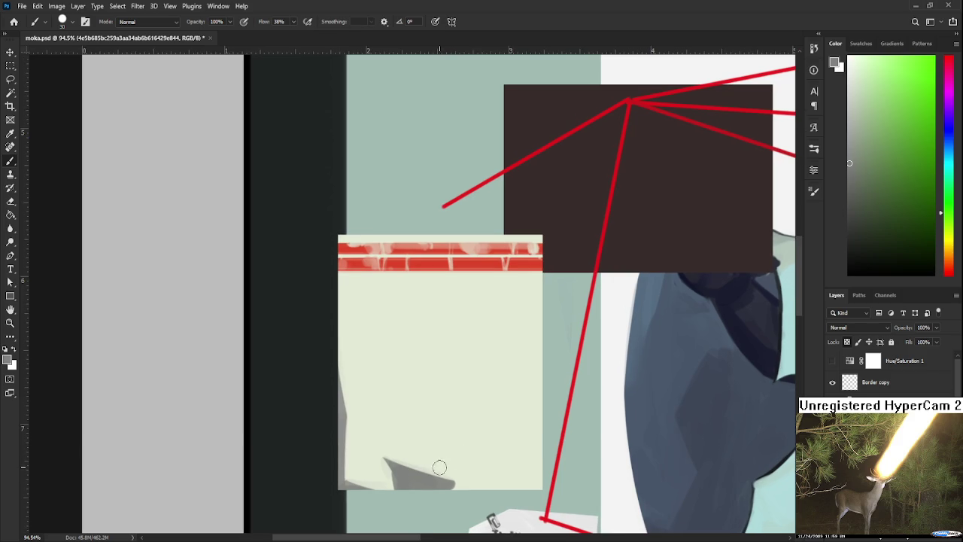
alt+click(421, 470)
Paint a grey shadow near the note's top, rounding and softening its edges
drag(501, 290, 430, 334)
key(ctrl+z)
mouse_move(503, 280)
mouse_down()
mouse_move(512, 282)
mouse_move(451, 328)
mouse_up()
alt+click(473, 319)
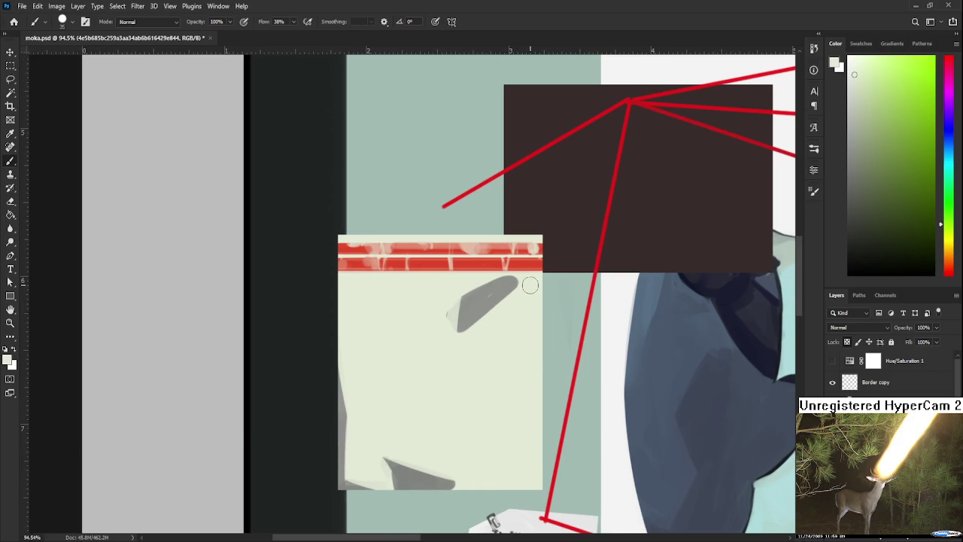
drag(529, 281, 482, 312)
alt+click(483, 311)
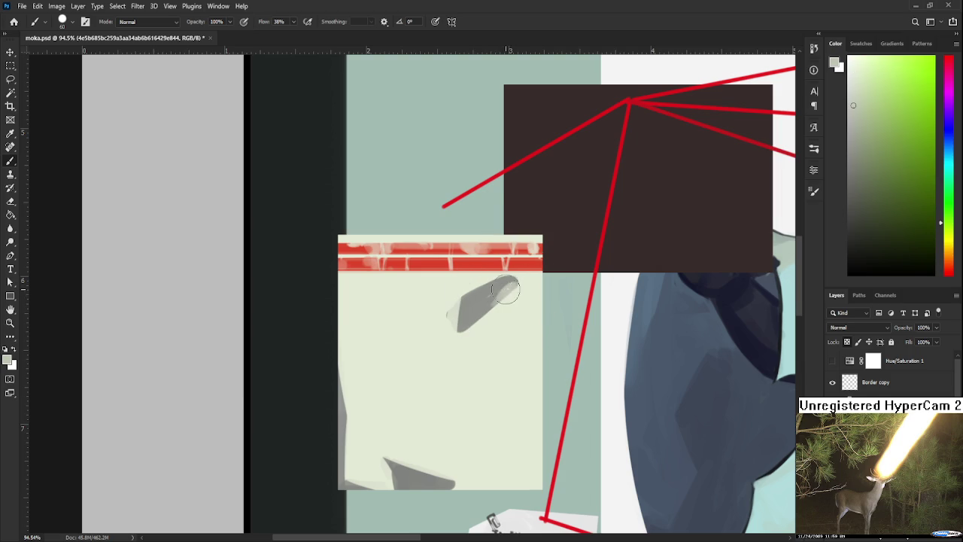
mouse_move(502, 297)
mouse_down()
mouse_move(507, 289)
mouse_move(461, 321)
mouse_up()
alt+click(519, 316)
drag(447, 372, 457, 316)
Alt-click the shadow shape to set its mid grey as the foreground colour
alt+click(489, 297)
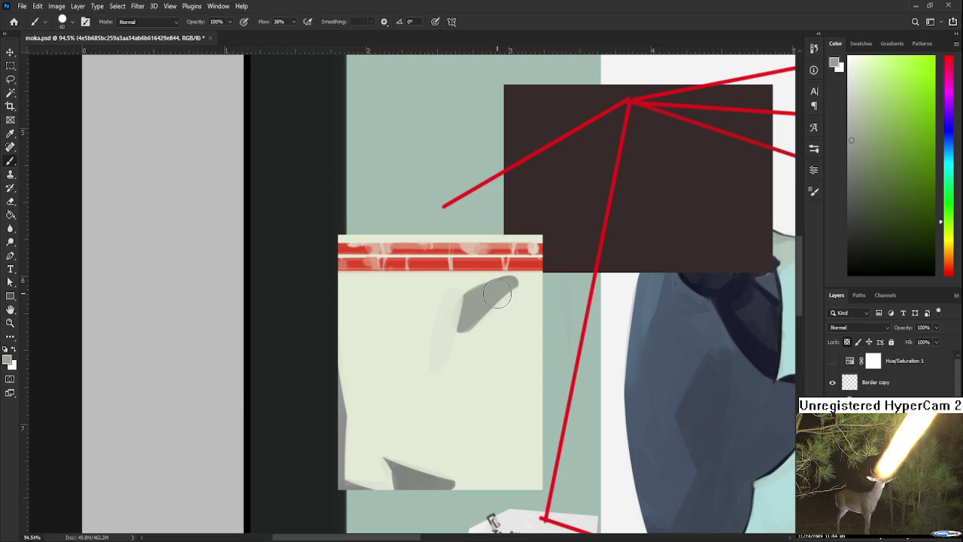
Paint a curved grey shadow at the note's top-left and trim its edge with cream
click(497, 323)
drag(387, 313, 426, 319)
mouse_move(448, 365)
mouse_down()
mouse_move(395, 286)
mouse_move(420, 337)
mouse_up()
key(ctrl+z)
drag(381, 285, 427, 344)
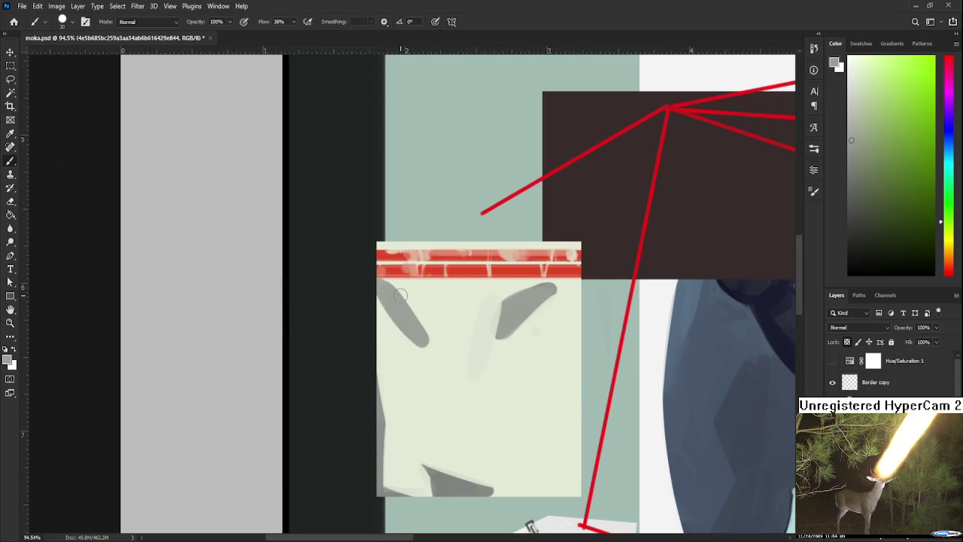
alt+click(428, 364)
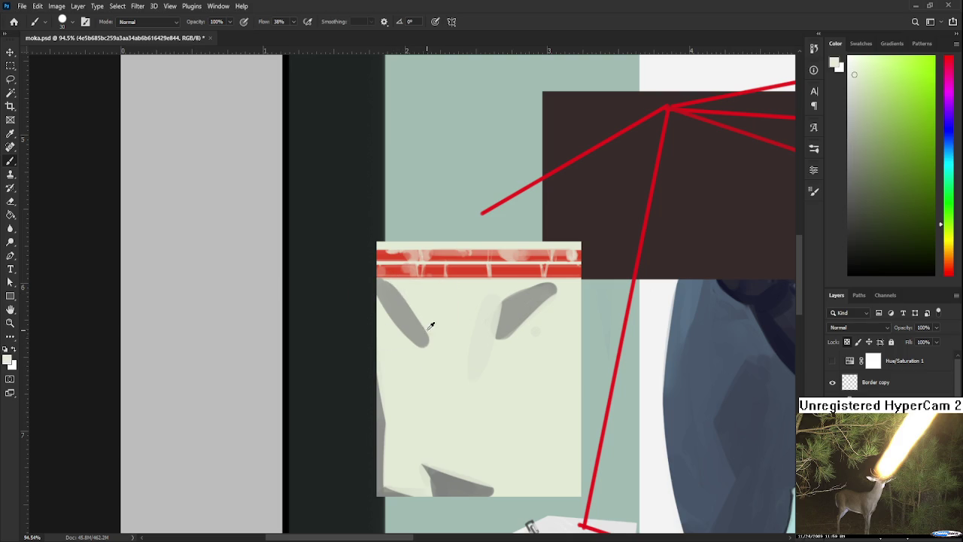
drag(399, 290, 426, 343)
Shade the note's left edge in grey, then soften it with cream
alt+click(412, 312)
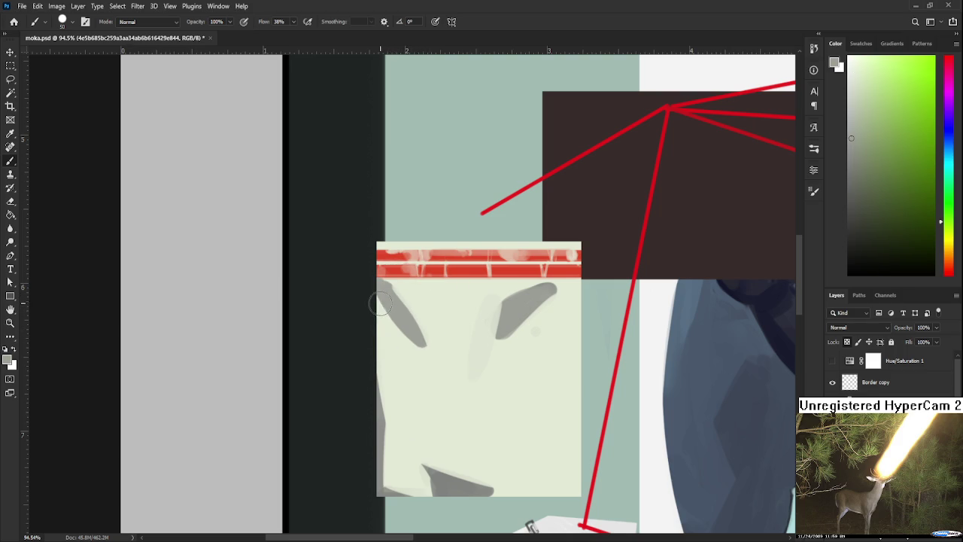
drag(377, 288, 390, 387)
key(ctrl+z)
mouse_move(376, 286)
mouse_down()
mouse_move(397, 389)
mouse_move(380, 312)
mouse_up()
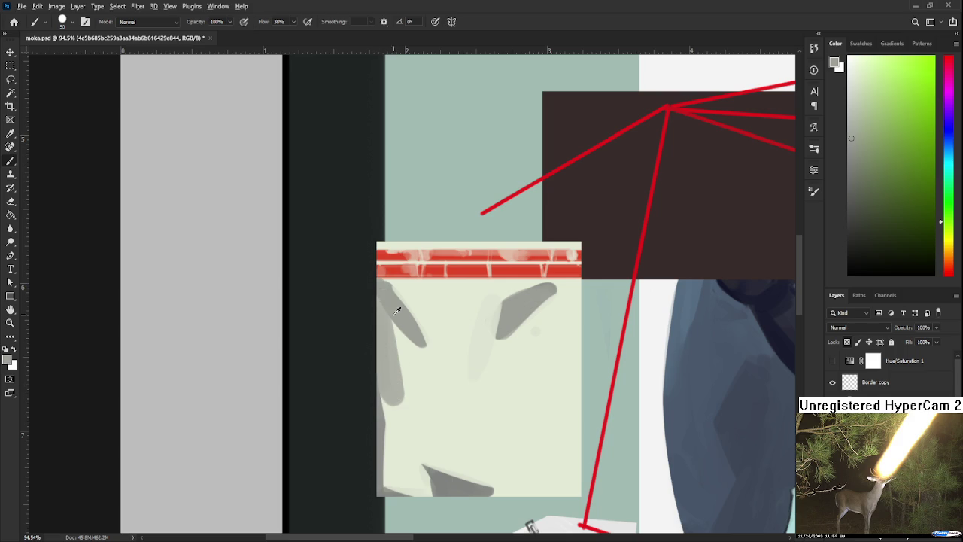
alt+click(381, 336)
alt+click(395, 395)
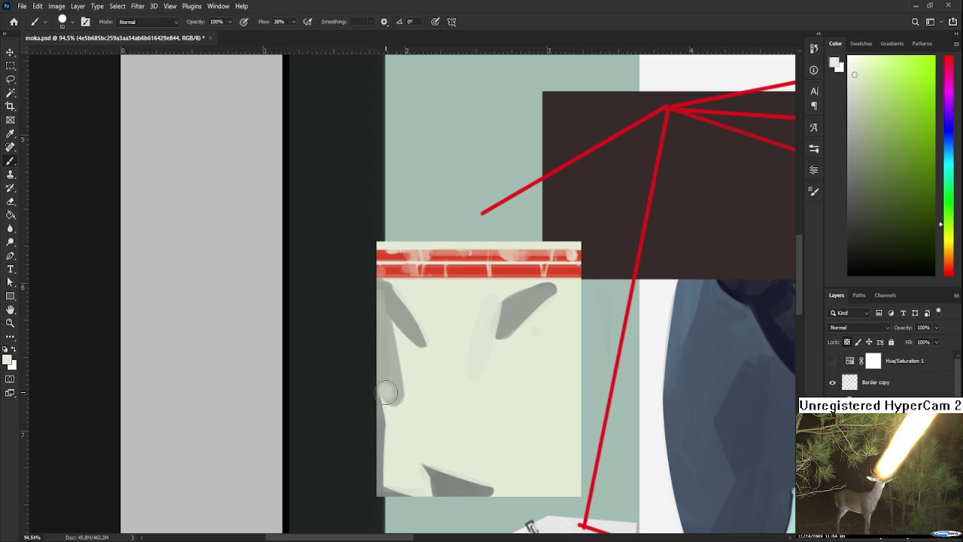
alt+click(393, 384)
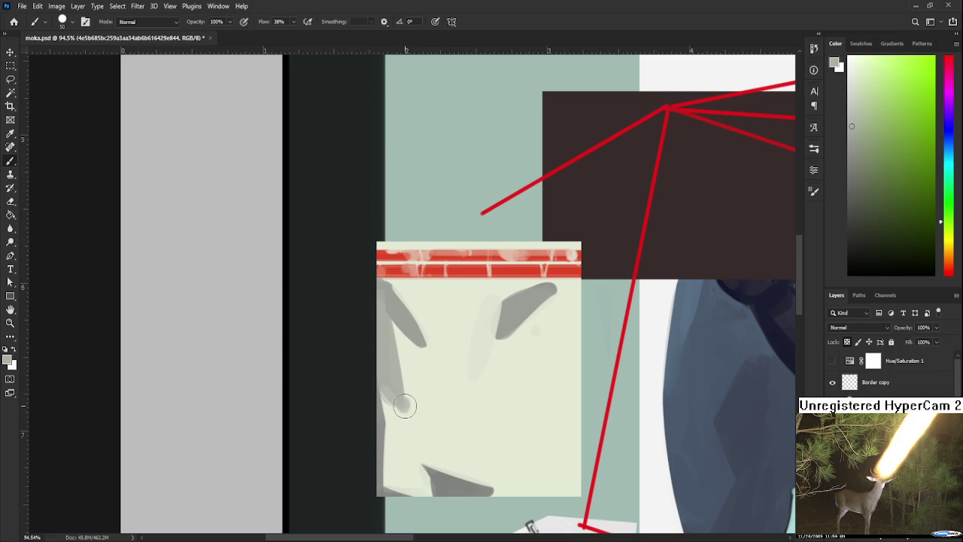
alt+click(417, 406)
mouse_move(415, 417)
mouse_down()
mouse_move(411, 388)
mouse_move(393, 384)
mouse_move(410, 376)
mouse_up()
Extend the upper shadow's tip and widen it toward the note's right edge
alt+click(491, 293)
alt+click(496, 288)
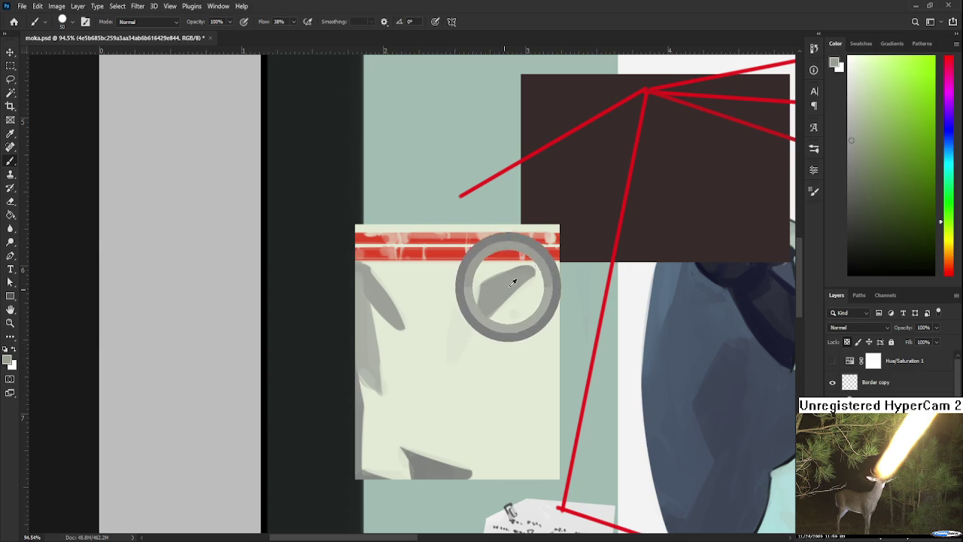
scroll(517, 289, right, 2)
mouse_move(517, 289)
mouse_down()
mouse_move(461, 335)
mouse_move(523, 320)
mouse_up()
alt+click(496, 341)
alt+click(484, 349)
mouse_move(484, 349)
mouse_down()
mouse_move(475, 334)
mouse_move(527, 331)
mouse_up()
Darken the upper shadow and sample lighter greys from it
alt+click(487, 351)
alt+click(510, 322)
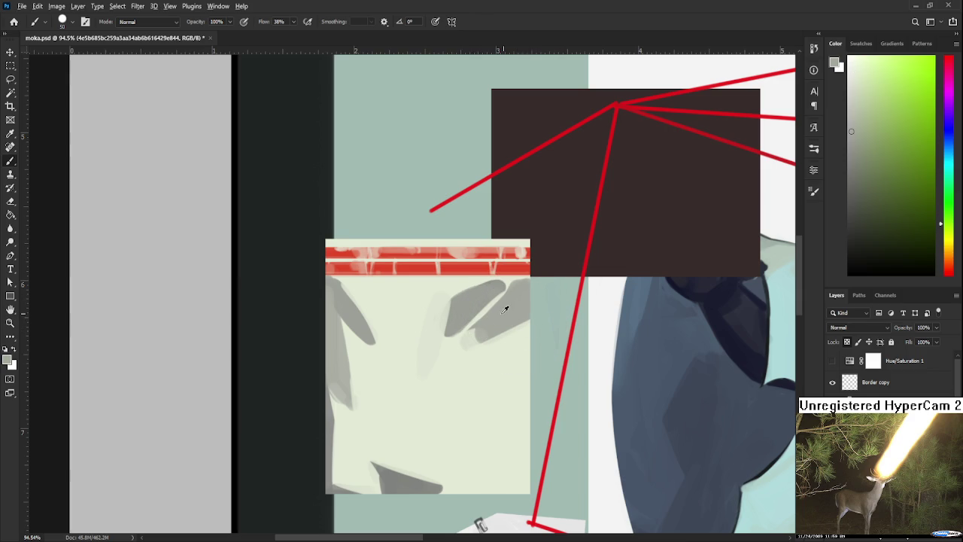
alt+click(497, 318)
drag(525, 287, 482, 323)
alt+click(476, 335)
alt+click(492, 319)
alt+click(496, 329)
alt+click(514, 340)
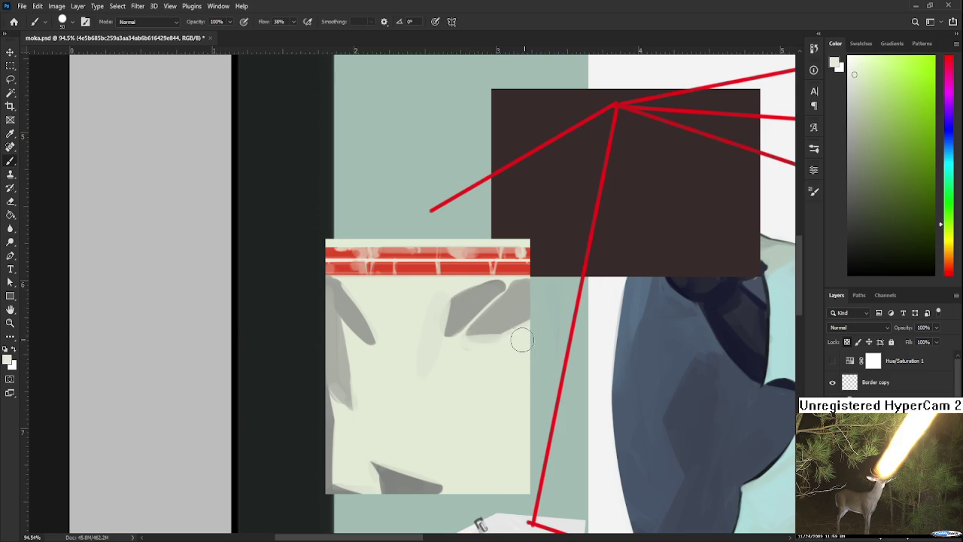
alt+click(520, 329)
Shade the note's right edge in darker grey and keep its bottom-right corner cream
scroll(529, 338, right, 2)
drag(475, 318, 475, 412)
alt+click(347, 479)
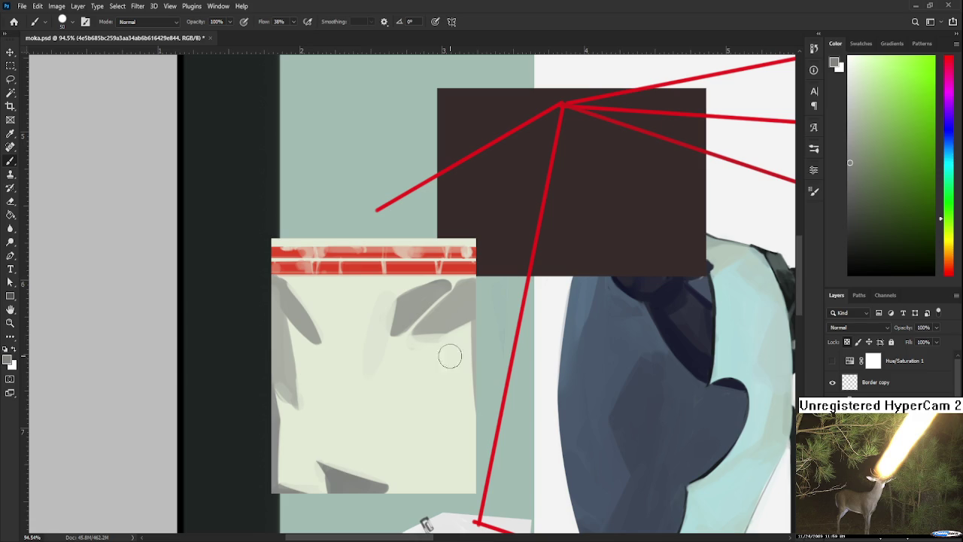
drag(475, 279, 474, 406)
key(ctrl+z)
mouse_move(475, 277)
mouse_down()
mouse_move(470, 408)
mouse_move(496, 353)
mouse_move(498, 435)
mouse_up()
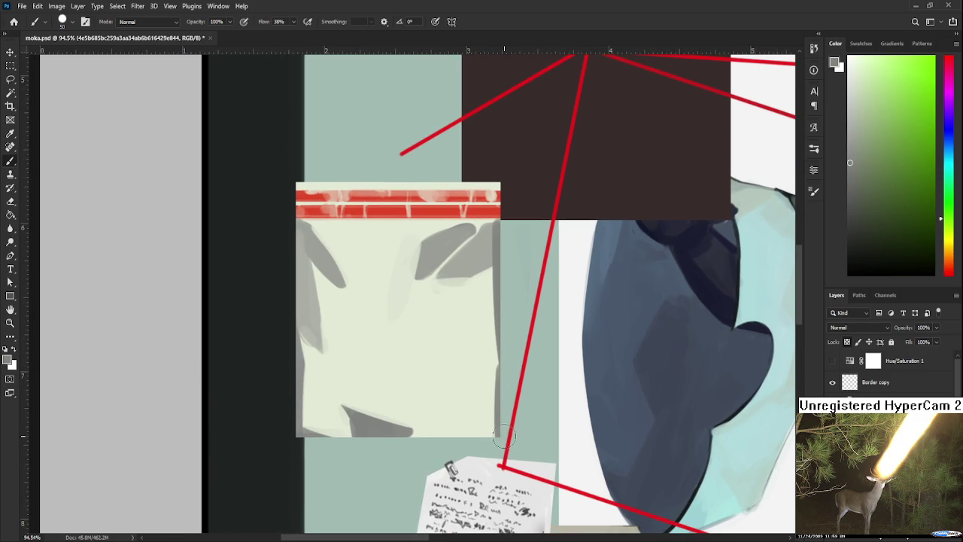
alt+click(484, 437)
drag(482, 427, 493, 436)
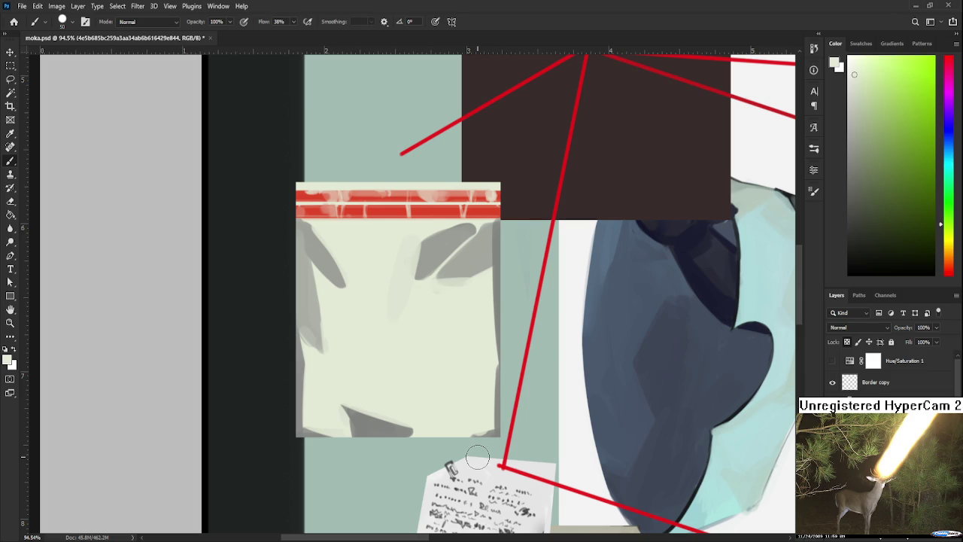
Brush grey shading along the note's bottom edge
alt+click(402, 407)
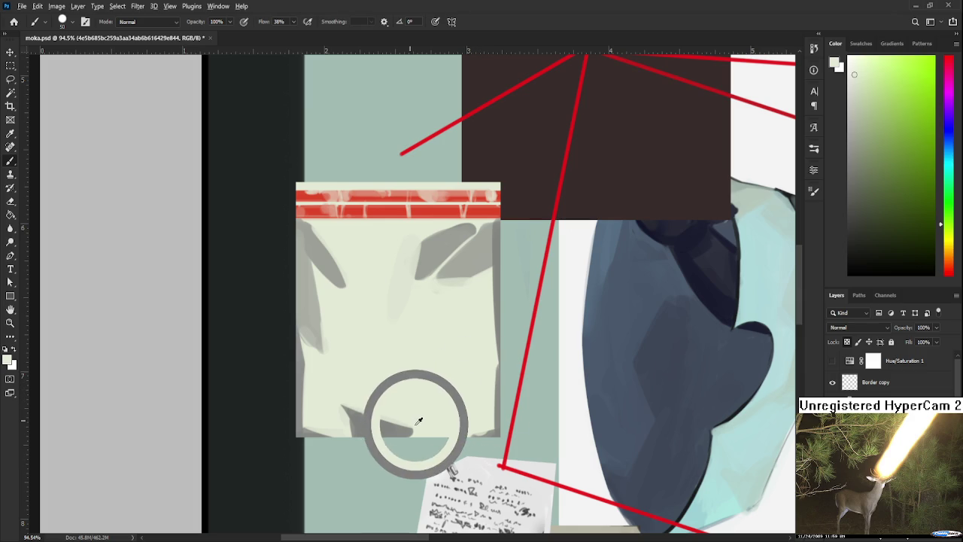
scroll(420, 433, down, 1)
drag(412, 418, 466, 403)
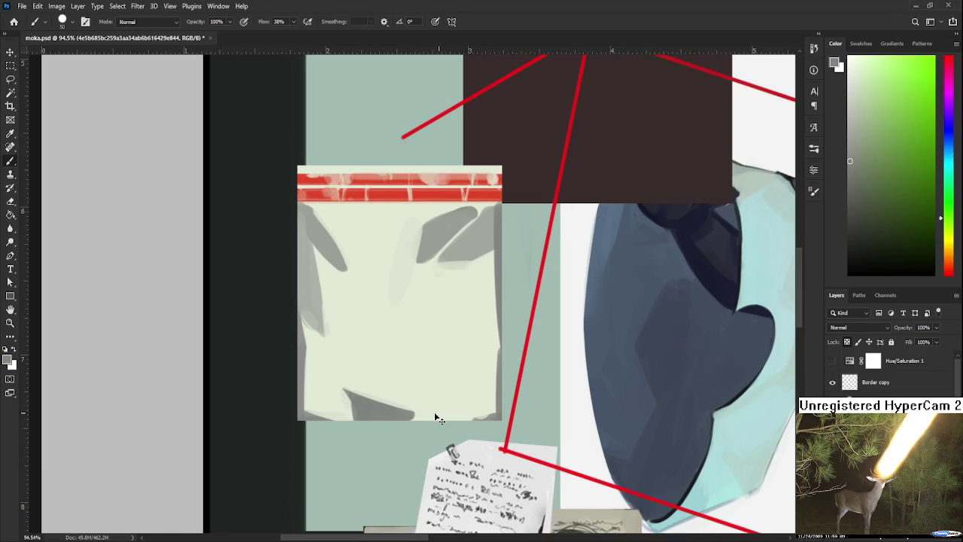
alt+click(435, 412)
drag(435, 412, 479, 411)
alt+click(451, 413)
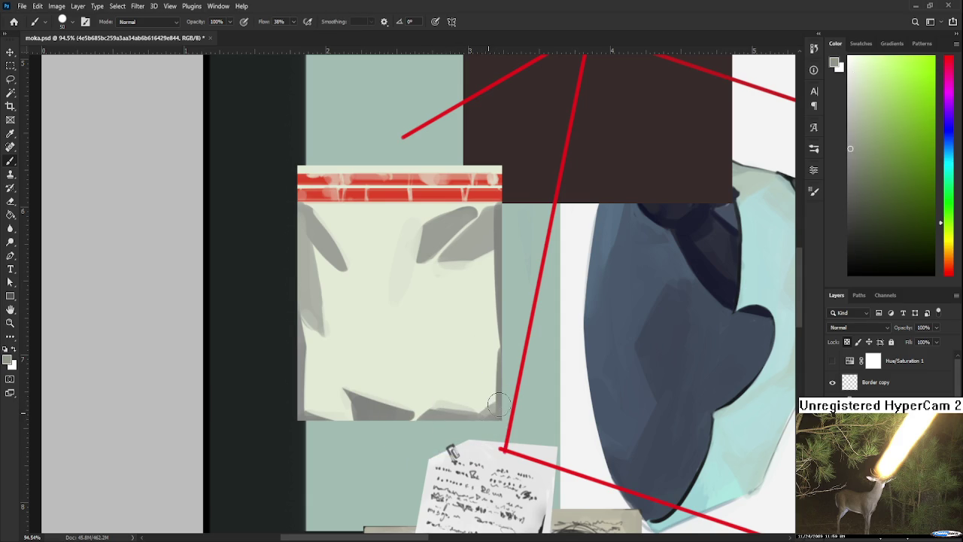
Centre the view on the note and sample the paper colour at its right edge
drag(496, 400, 469, 430)
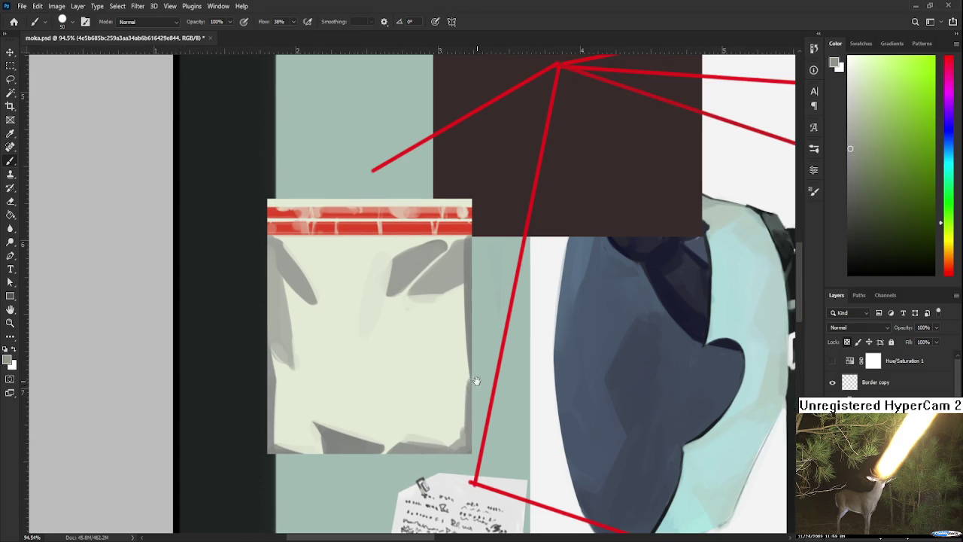
drag(484, 369, 440, 397)
alt+click(430, 344)
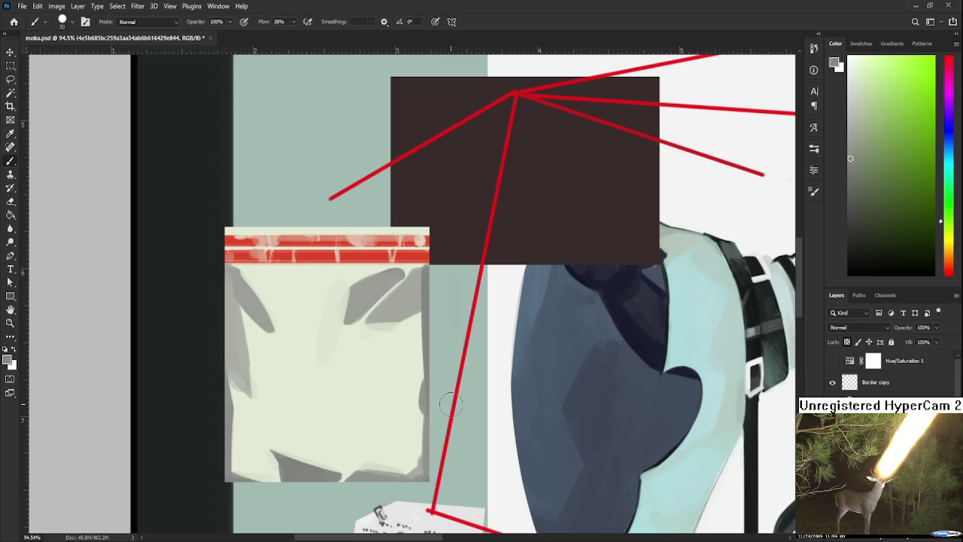
key(e)
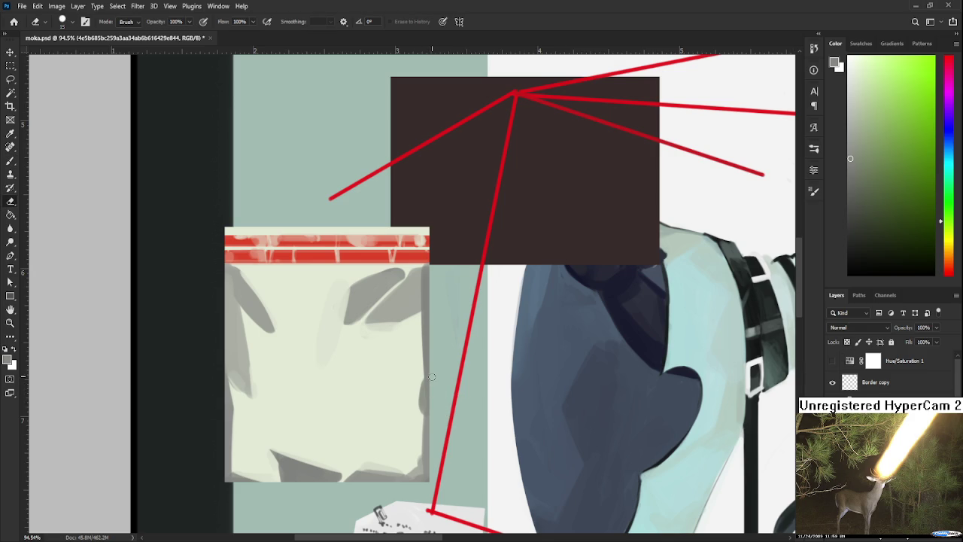
Paint a dark notch down the note's right edge with a much smaller brush
scroll(429, 383, up, 2)
key(b)
alt+click(444, 352)
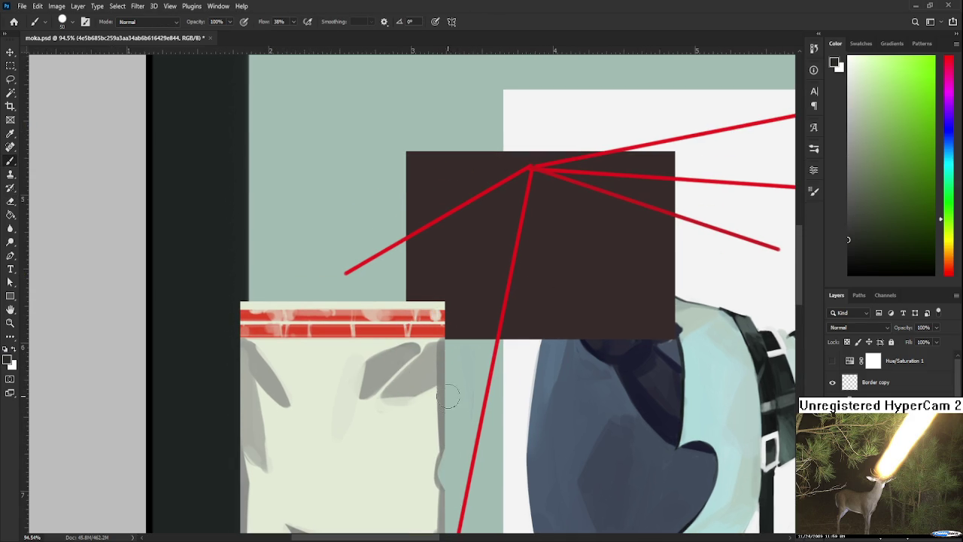
key(bracketleft)
key(bracketleft)
key(bracketleft)
mouse_move(445, 338)
mouse_down()
mouse_move(445, 452)
mouse_move(460, 349)
mouse_move(458, 409)
mouse_up()
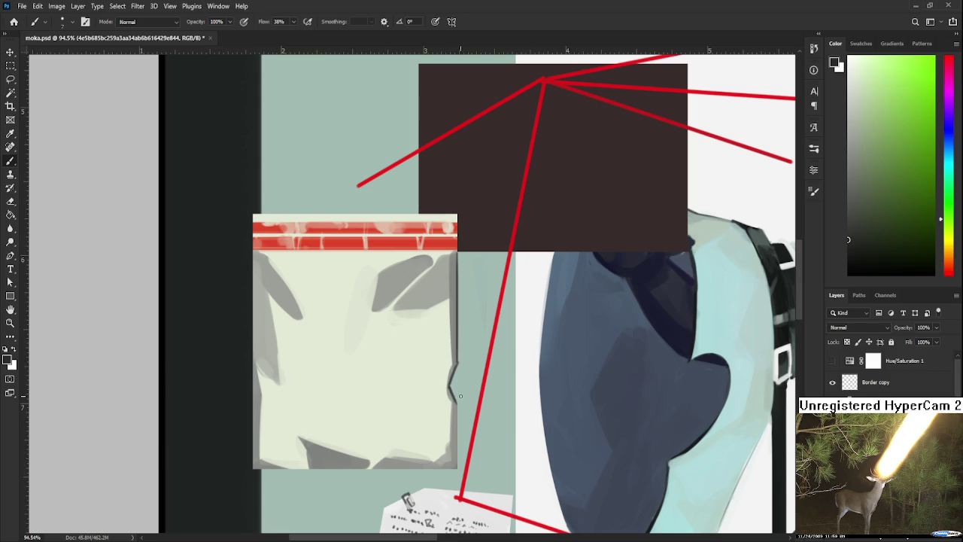
scroll(461, 395, down, 3)
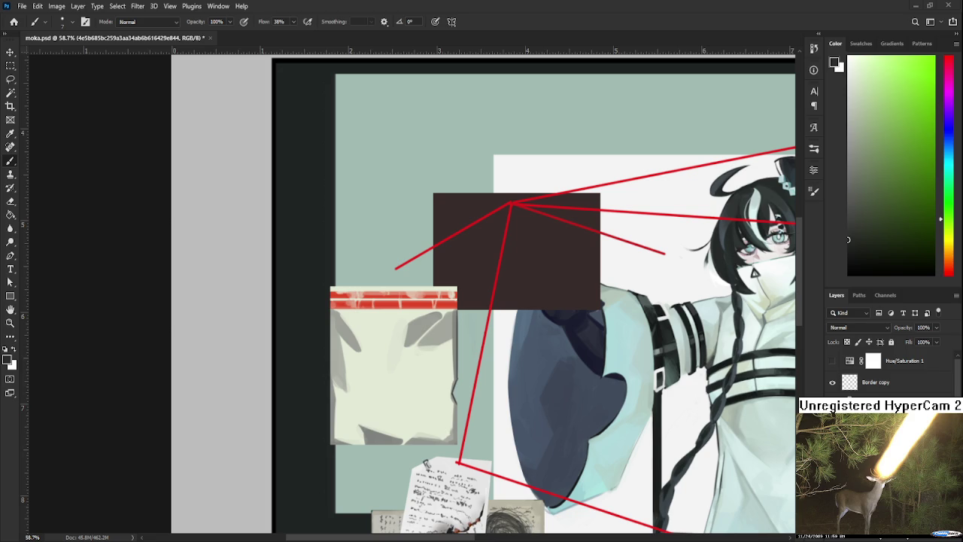
scroll(333, 423, up, 2)
scroll(333, 424, right, 4)
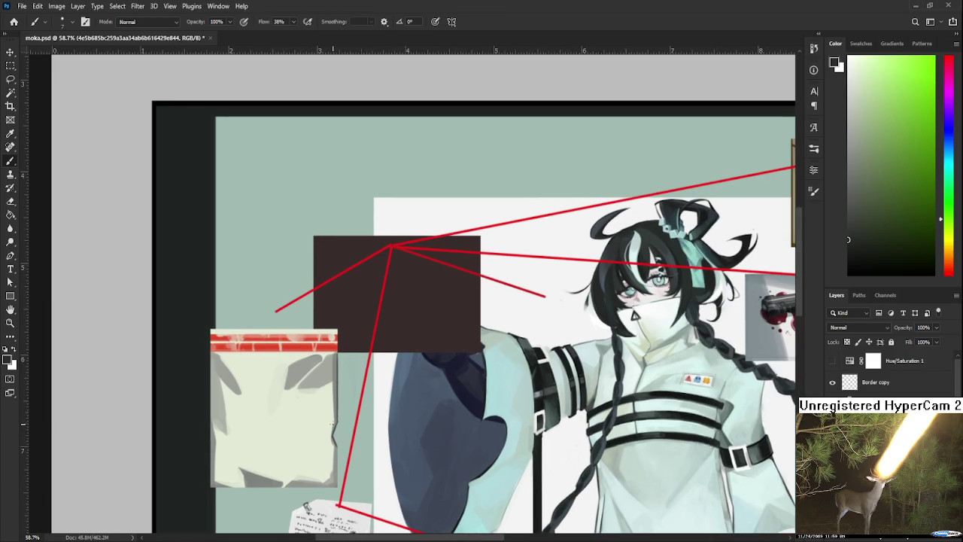
Centre the view on the note and sample its light grey shading as paint colour
scroll(367, 387, down, 2)
scroll(367, 387, down, 1)
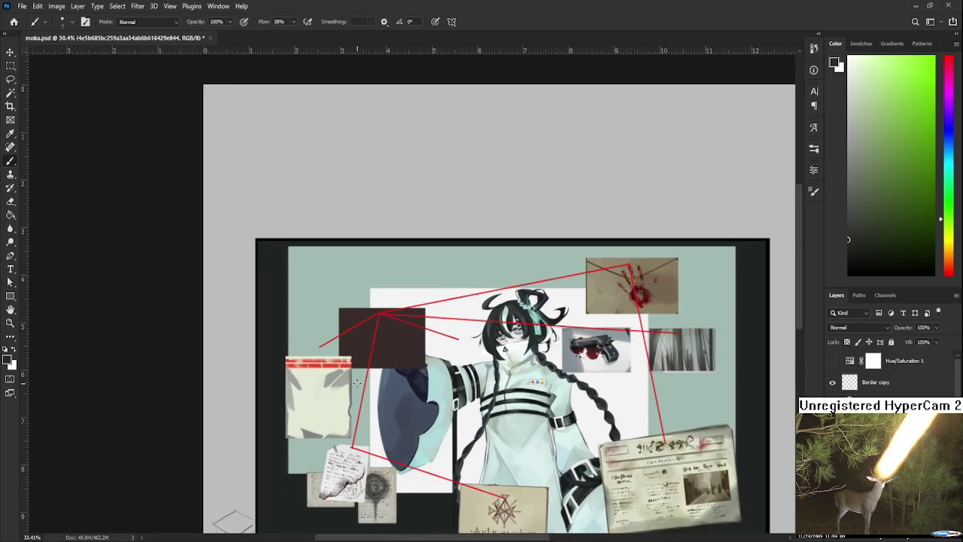
scroll(353, 385, up, 2)
scroll(350, 384, up, 2)
alt+click(318, 369)
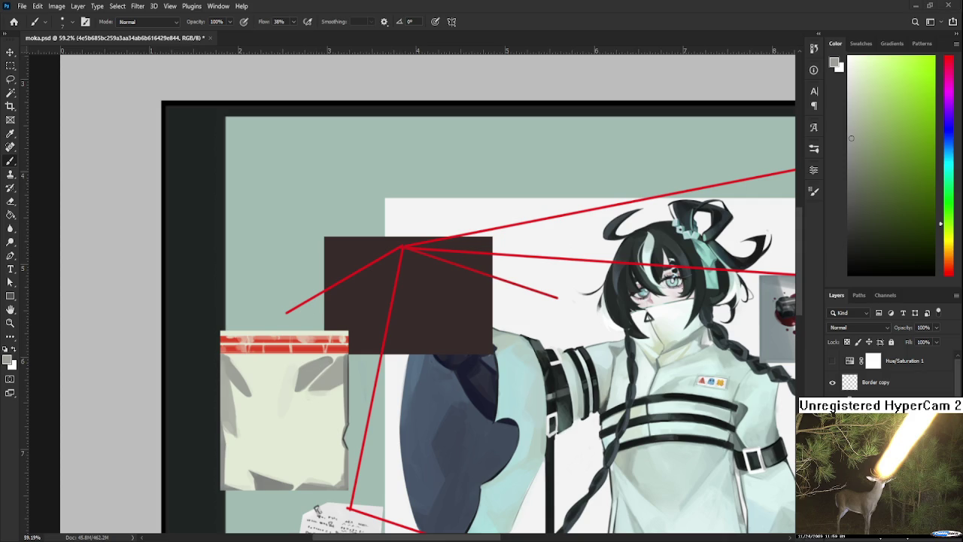
drag(250, 377, 312, 325)
alt+click(306, 326)
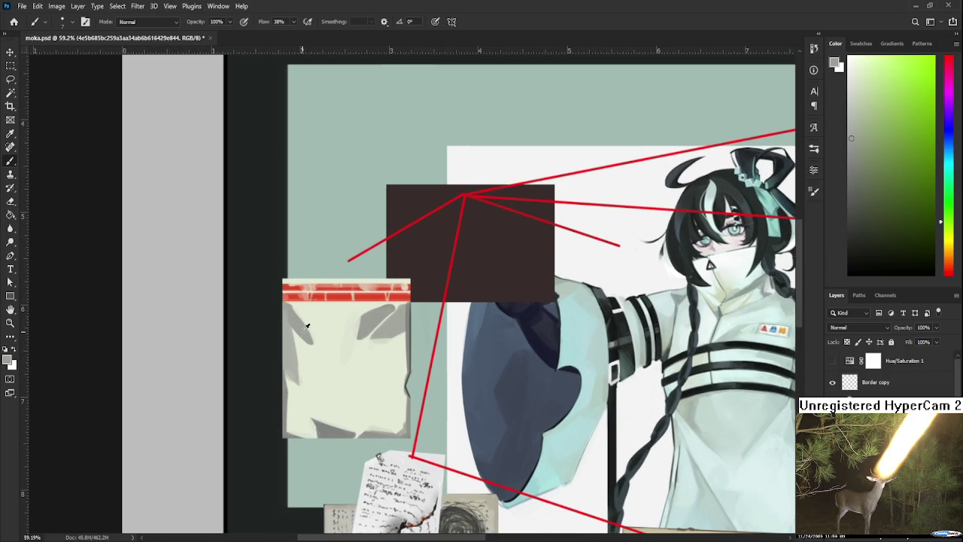
Test grey shading strokes, undo them, and lower the brush opacity to 21%
mouse_move(315, 342)
mouse_down()
mouse_move(330, 375)
mouse_move(312, 338)
mouse_up()
key(ctrl+z)
key(ctrl+z)
key(6)
mouse_move(298, 335)
mouse_down()
mouse_move(318, 366)
mouse_move(302, 332)
mouse_up()
key(ctrl+z)
key(2)
key(1)
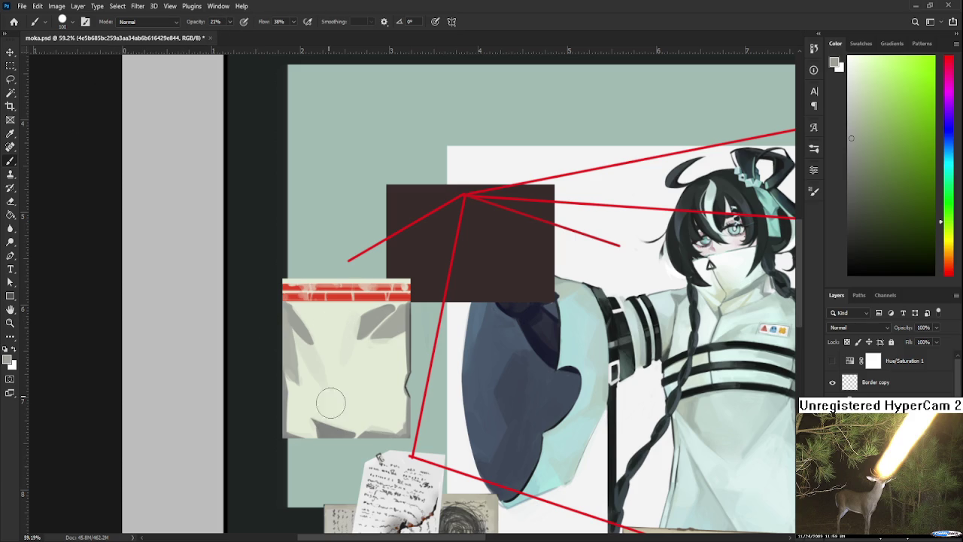
Paint faint grey shading over the note's left side, upper middle and bottom edge
mouse_move(312, 335)
mouse_down()
mouse_move(332, 402)
mouse_move(318, 369)
mouse_move(322, 397)
mouse_move(337, 398)
mouse_up()
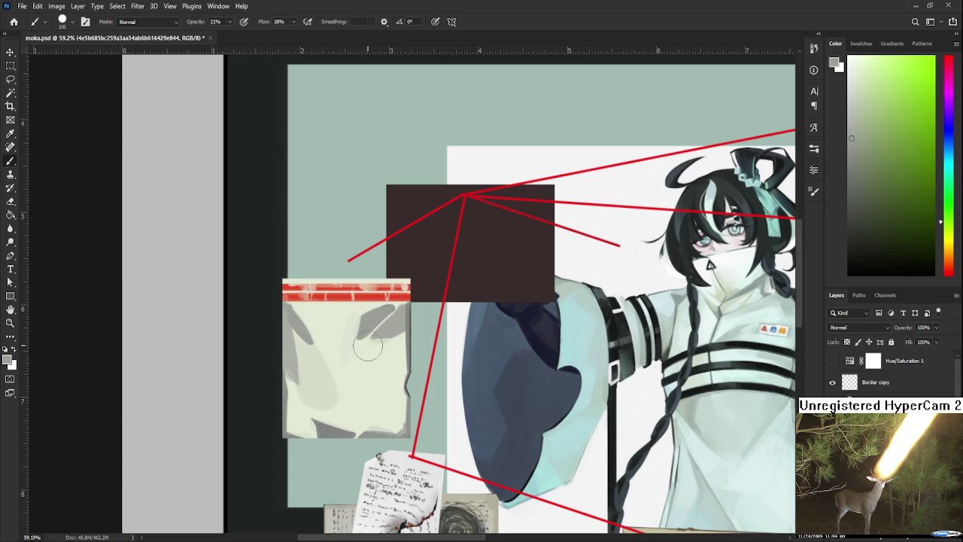
drag(367, 346, 338, 352)
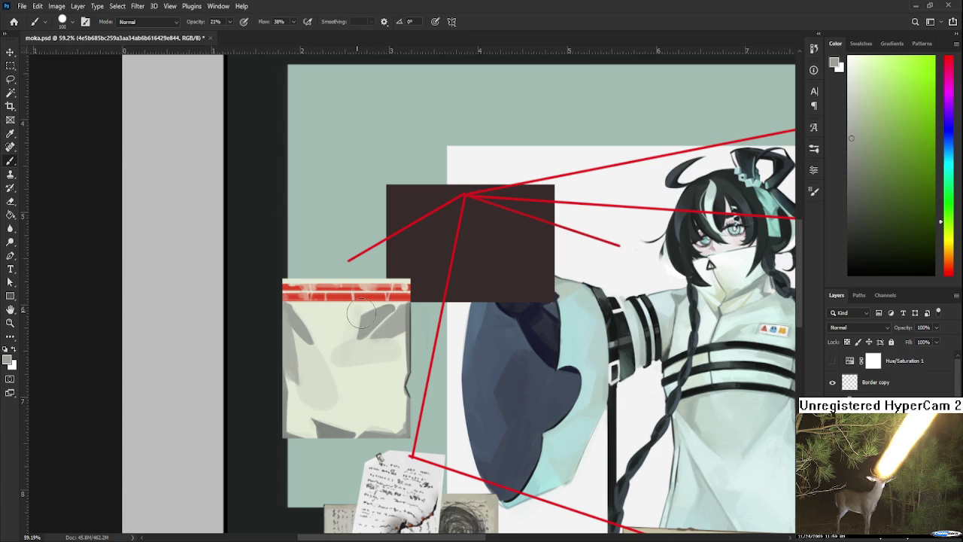
drag(359, 313, 316, 313)
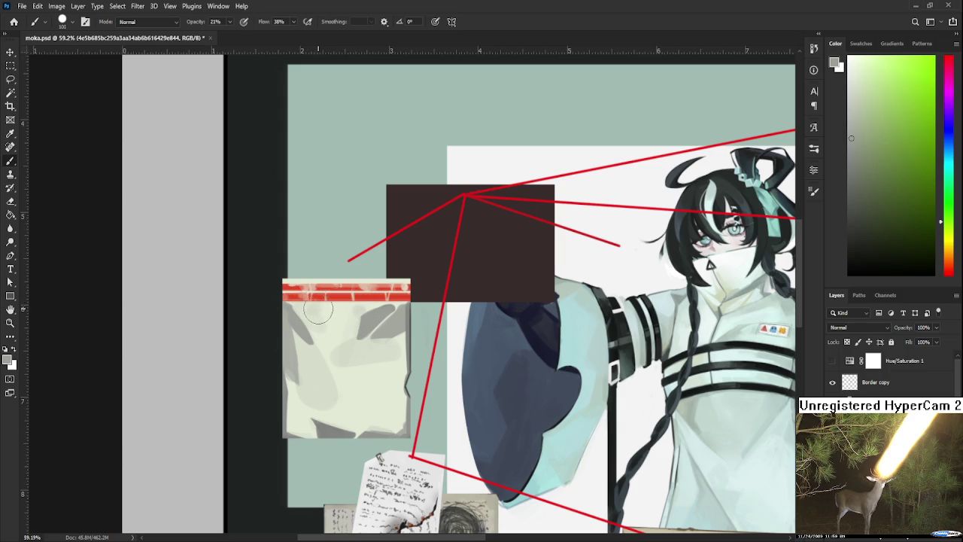
scroll(376, 338, down, 2)
scroll(399, 342, down, 1)
drag(392, 367, 315, 362)
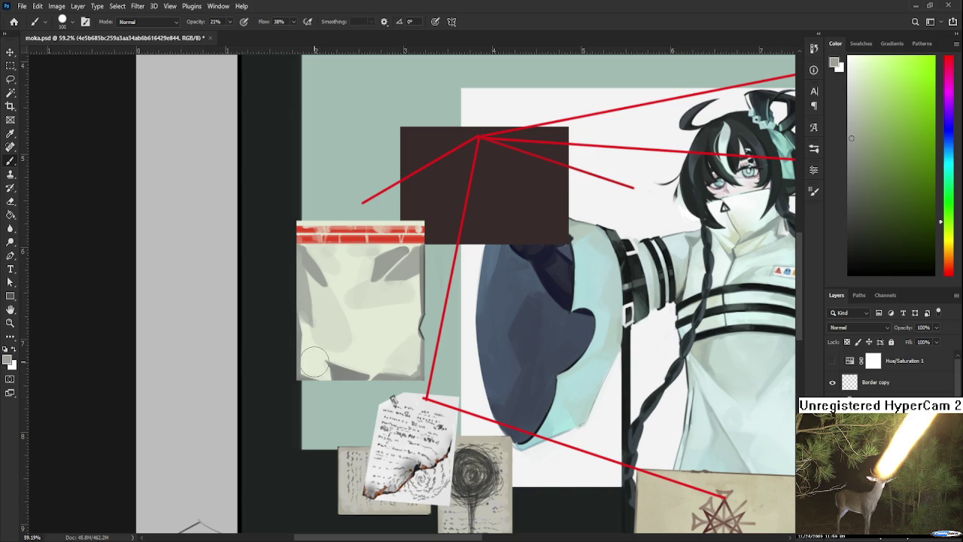
scroll(368, 366, up, 2)
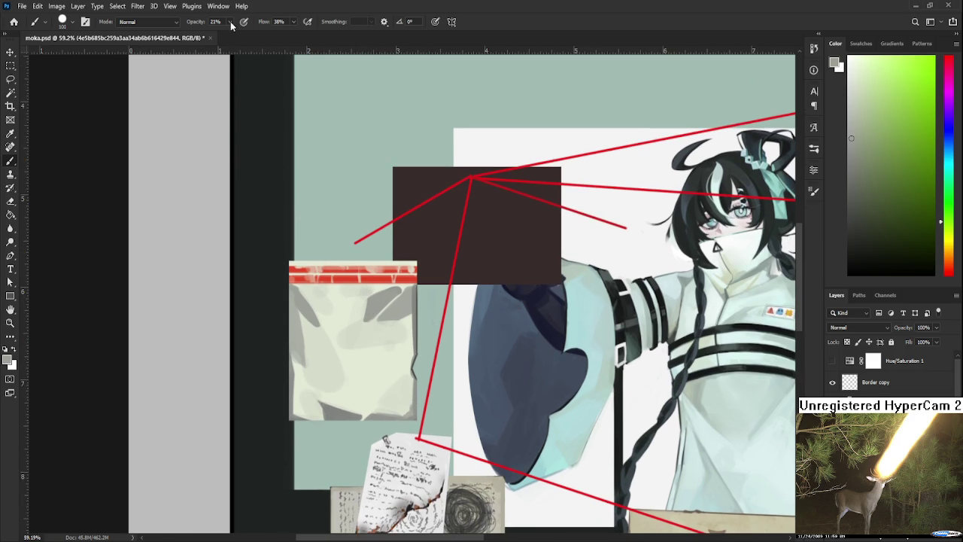
Dab cream paper colour over the grey shading, then resample darker tones from the note
alt+click(362, 344)
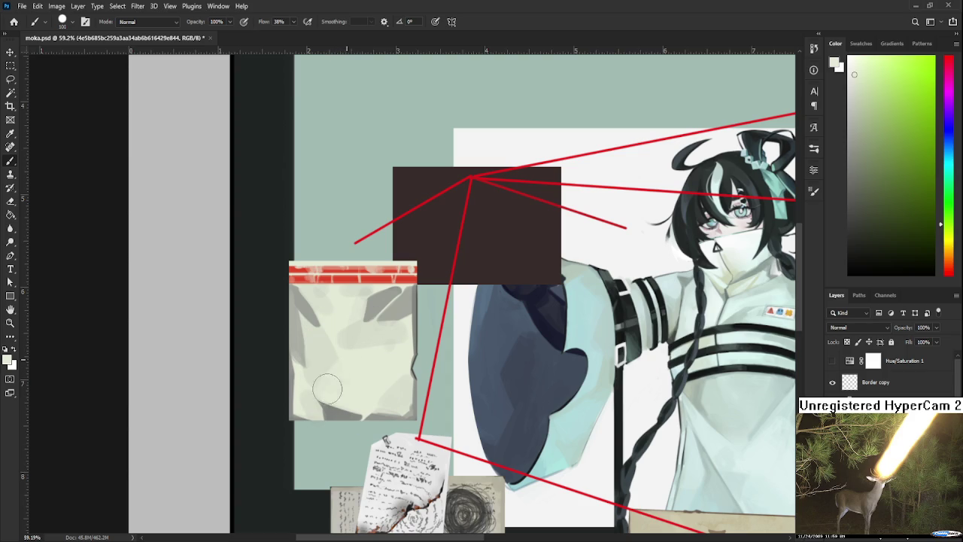
drag(347, 360, 343, 333)
alt+click(388, 329)
alt+click(373, 360)
alt+click(393, 329)
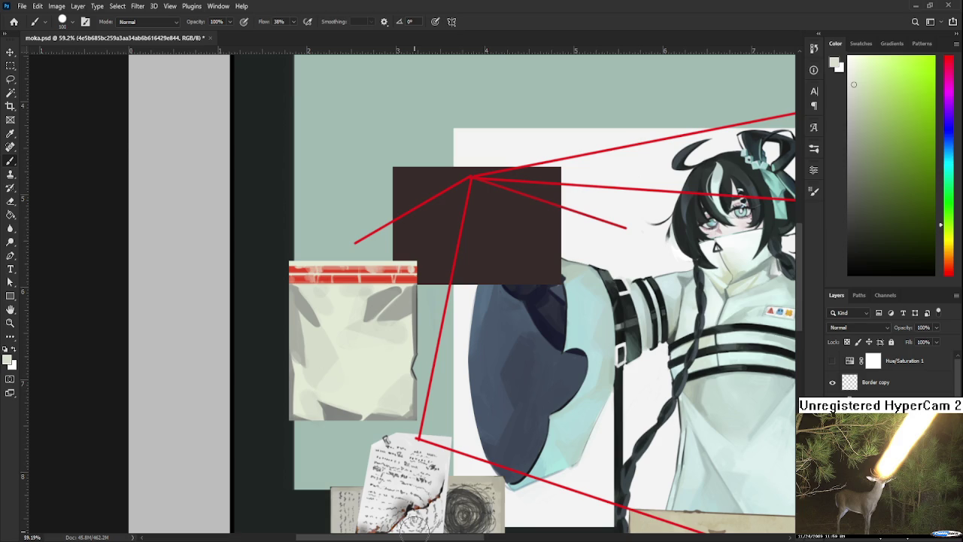
With a tiny brush, paint a thin dark navy line along the note's left edge
alt+click(419, 354)
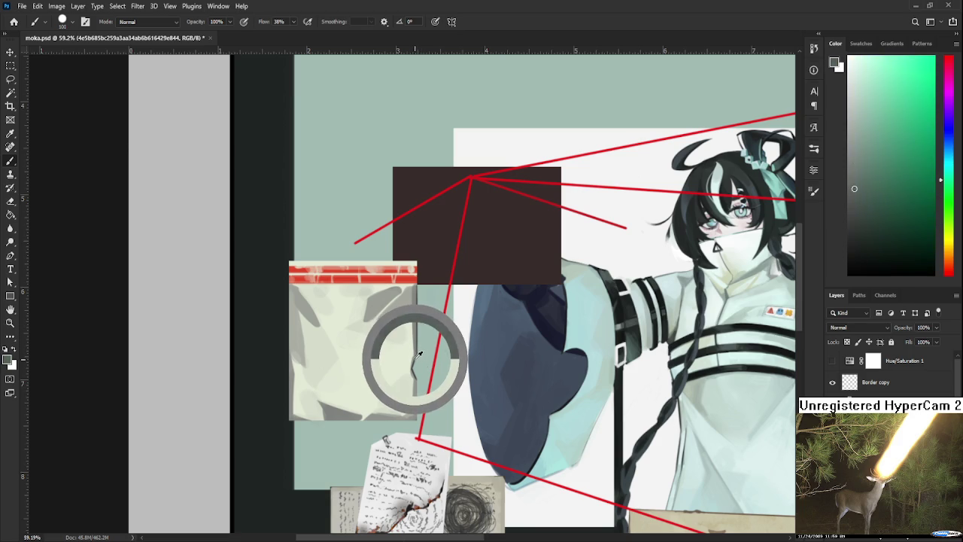
key(bracketleft)
key(bracketleft)
key(bracketleft)
key(bracketleft)
key(bracketleft)
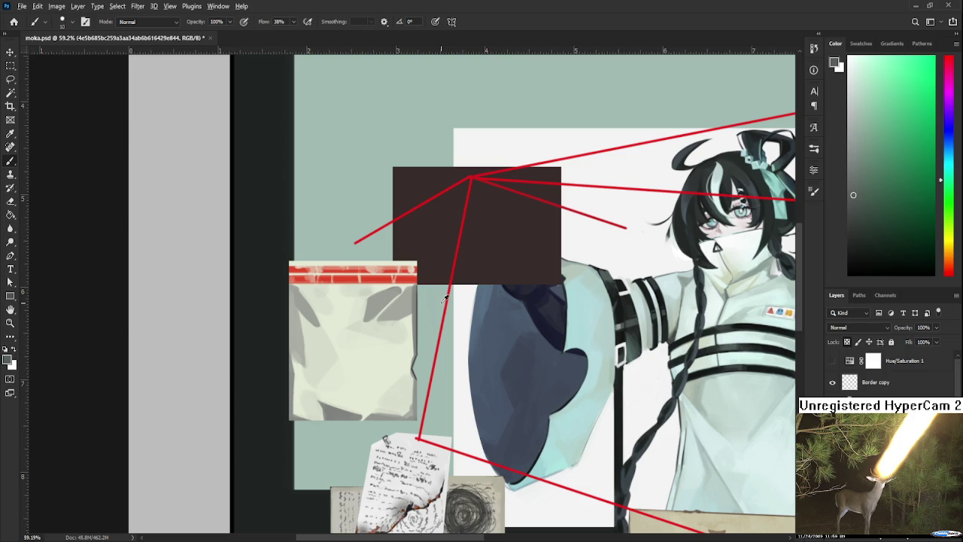
alt+click(420, 306)
alt+click(522, 302)
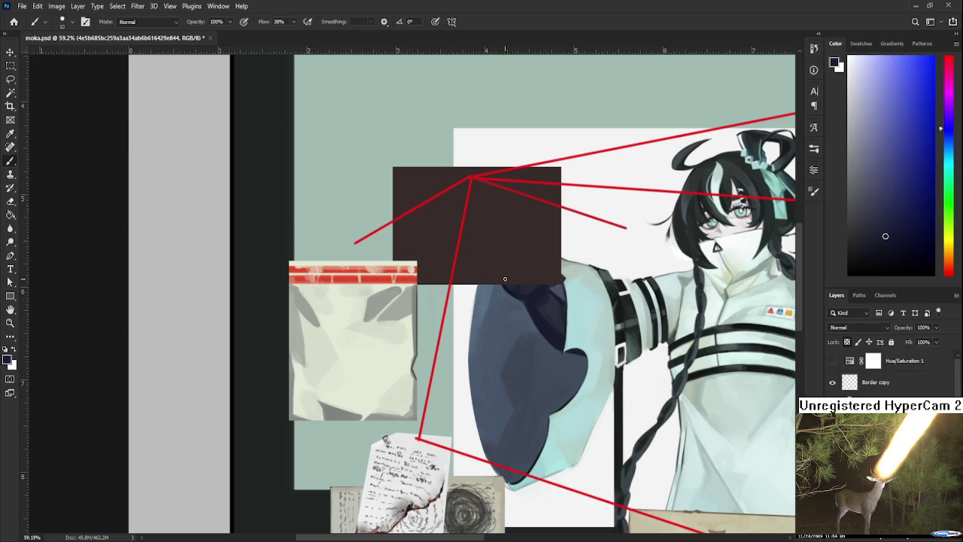
drag(289, 284, 290, 420)
key(ctrl+z)
key(ctrl+shift+z)
Erase a small torn notch into the left edge and sample the note's light grey-green
key(e)
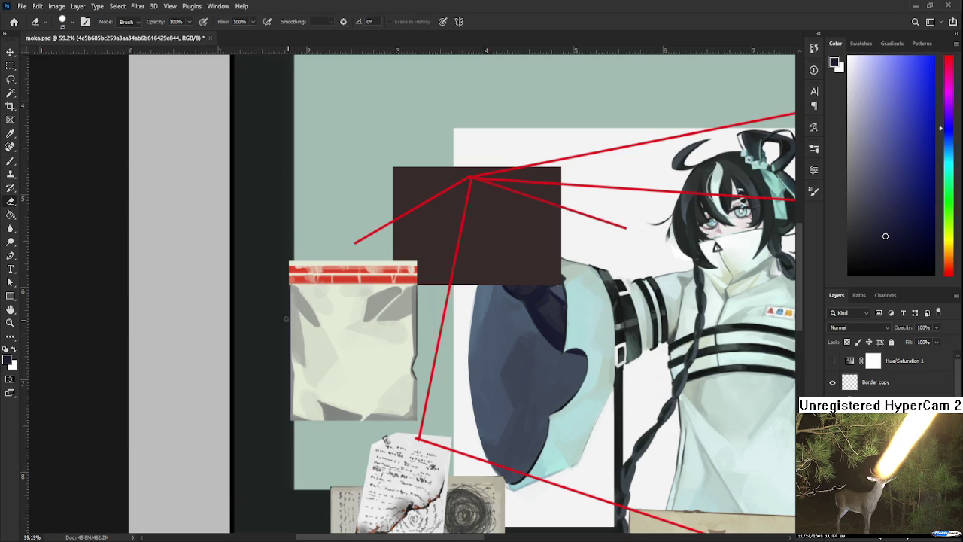
drag(291, 324, 291, 336)
key(b)
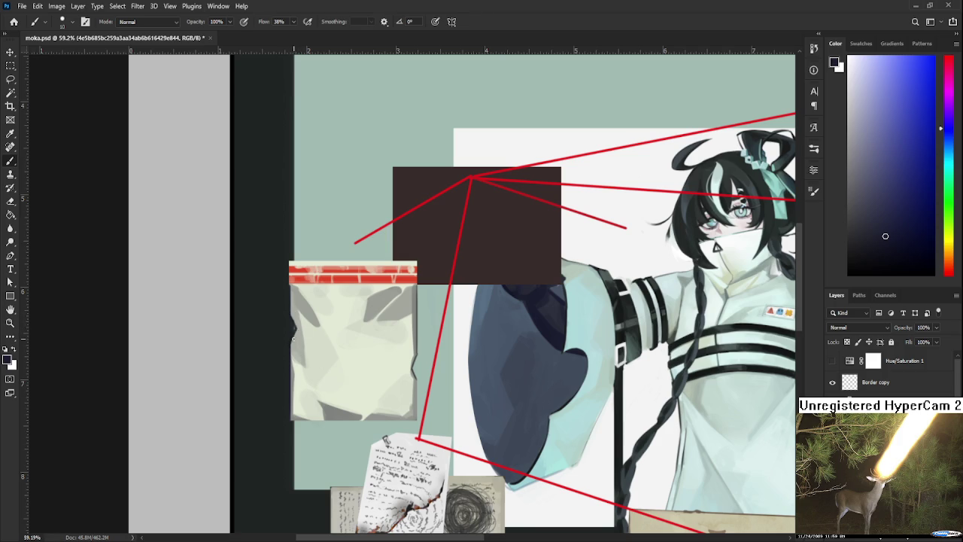
alt+click(300, 327)
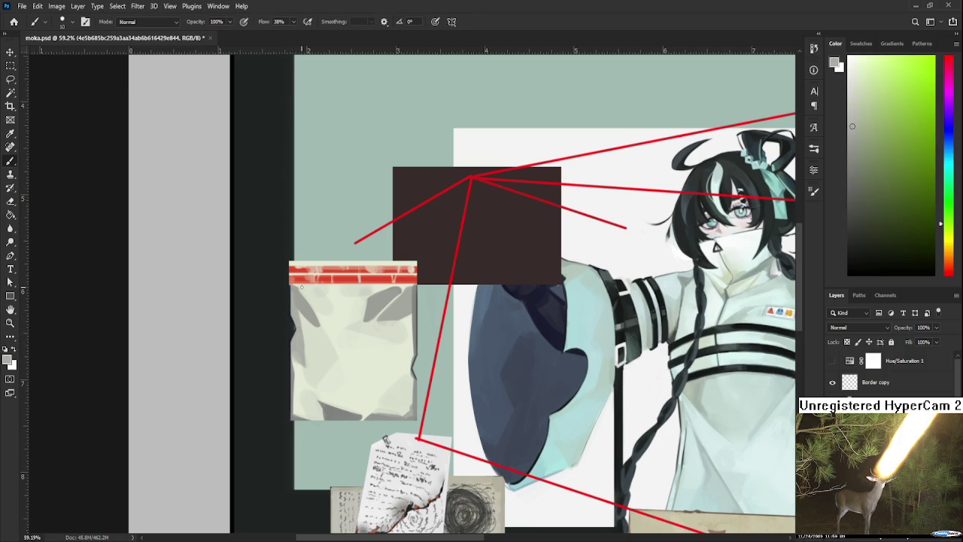
Zoom out to about 23%, then back to 40% to view the whole detective board
scroll(381, 351, down, 2)
scroll(382, 355, down, 2)
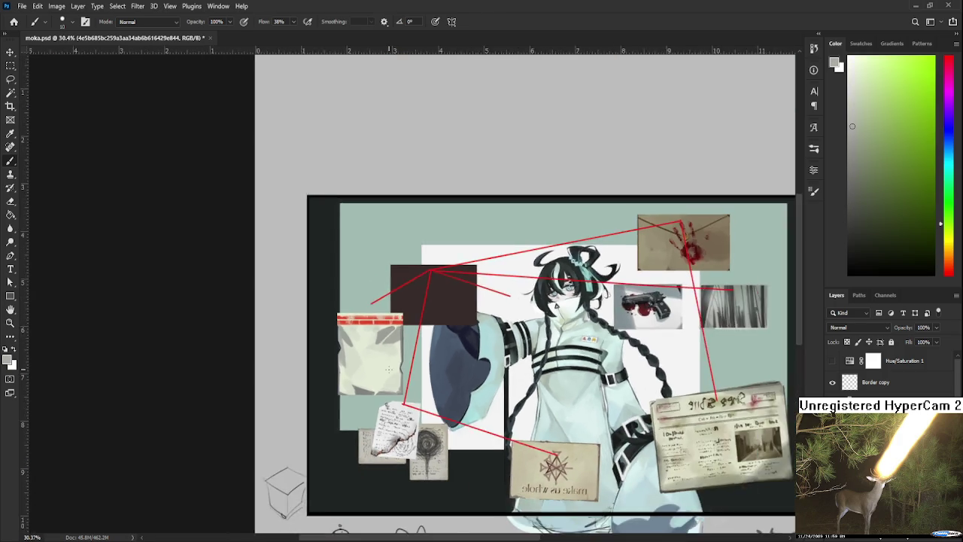
scroll(385, 363, down, 1)
scroll(290, 307, up, 1)
scroll(292, 308, up, 2)
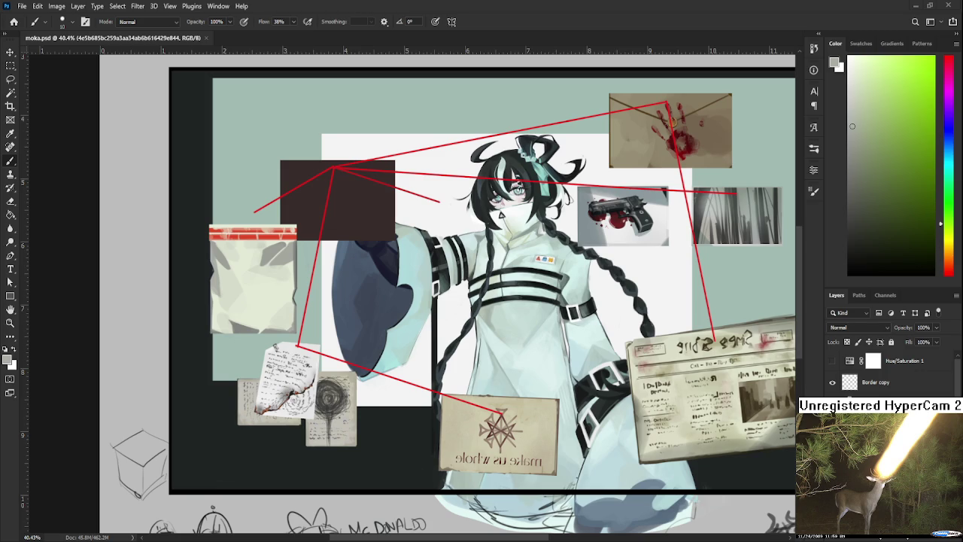
Zoom and pan the view in on the plastic bag on the artwork's left side
alt+scroll(467, 384, down, 1)
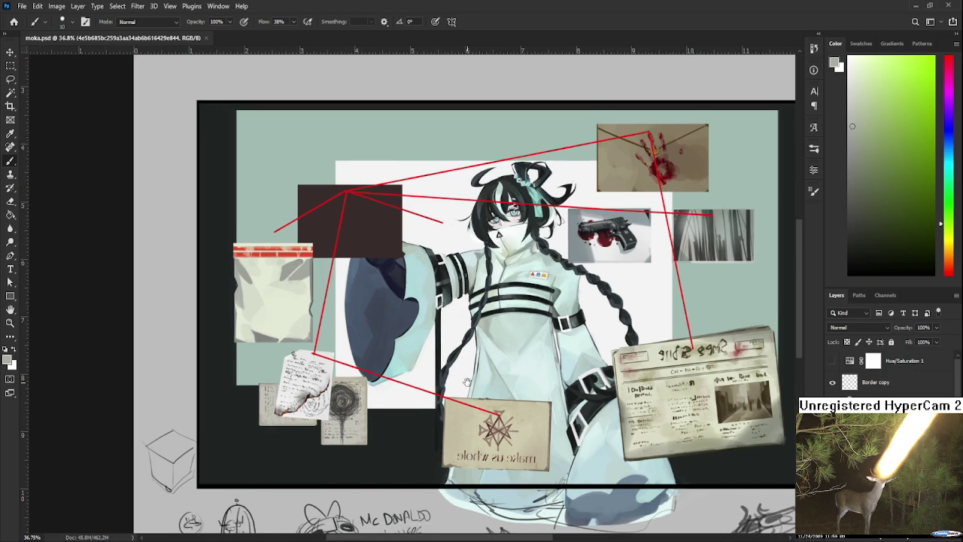
alt+scroll(442, 409, down, 1)
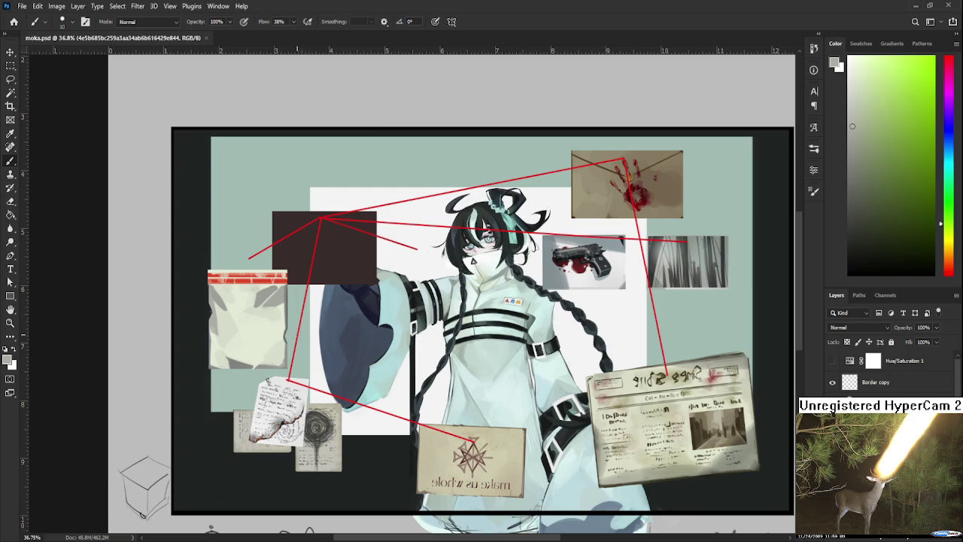
scroll(256, 353, up, 2)
scroll(256, 354, up, 1)
drag(234, 363, 251, 369)
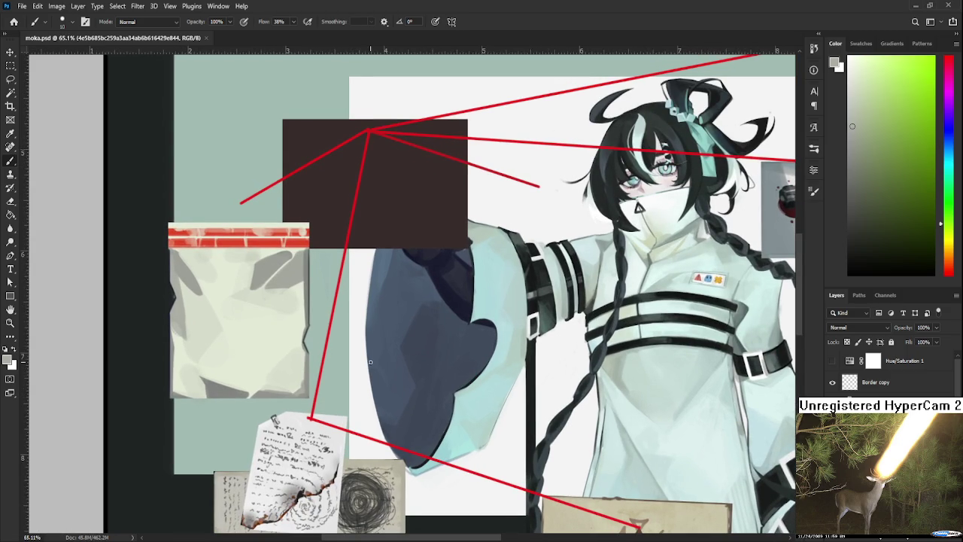
scroll(411, 410, down, 2)
drag(411, 410, 377, 393)
scroll(376, 392, down, 1)
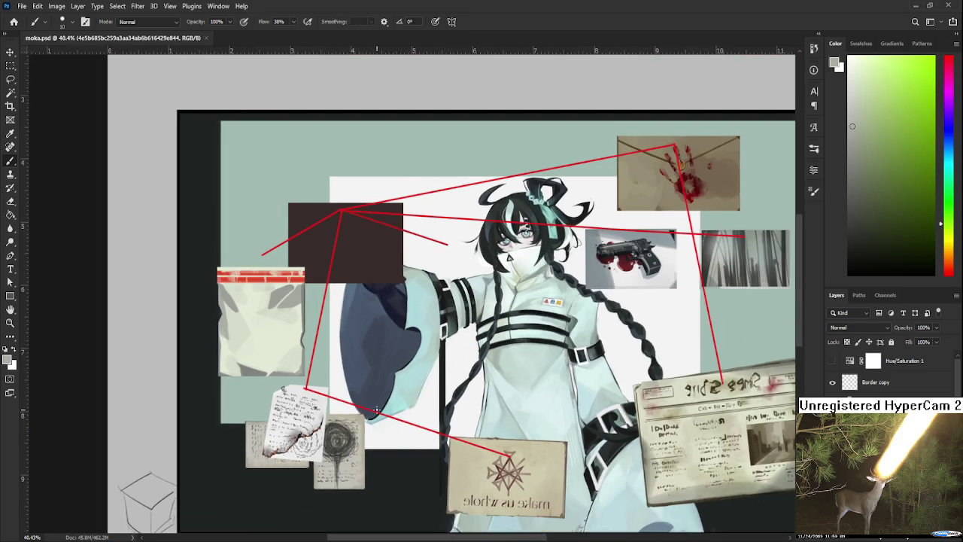
scroll(376, 392, down, 2)
scroll(377, 392, down, 1)
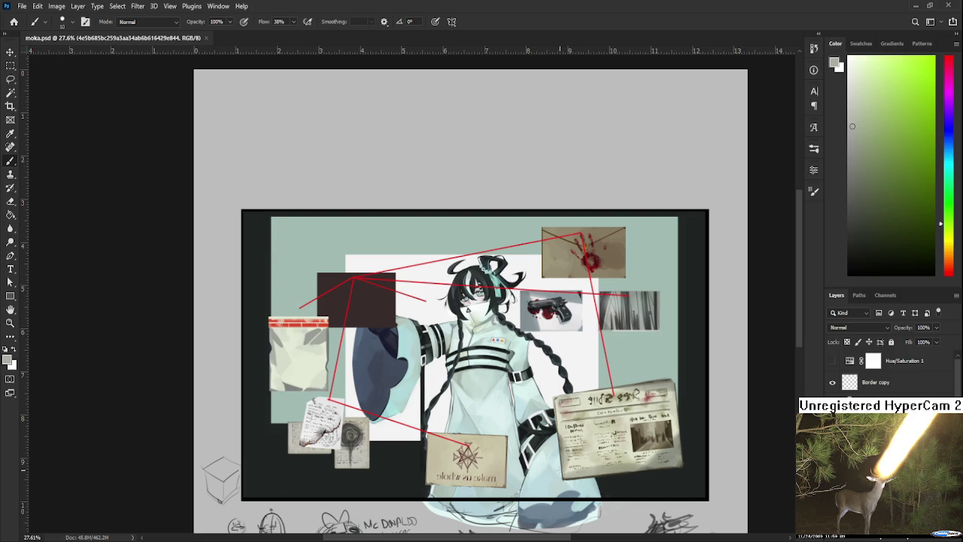
scroll(422, 373, up, 1)
scroll(422, 374, up, 1)
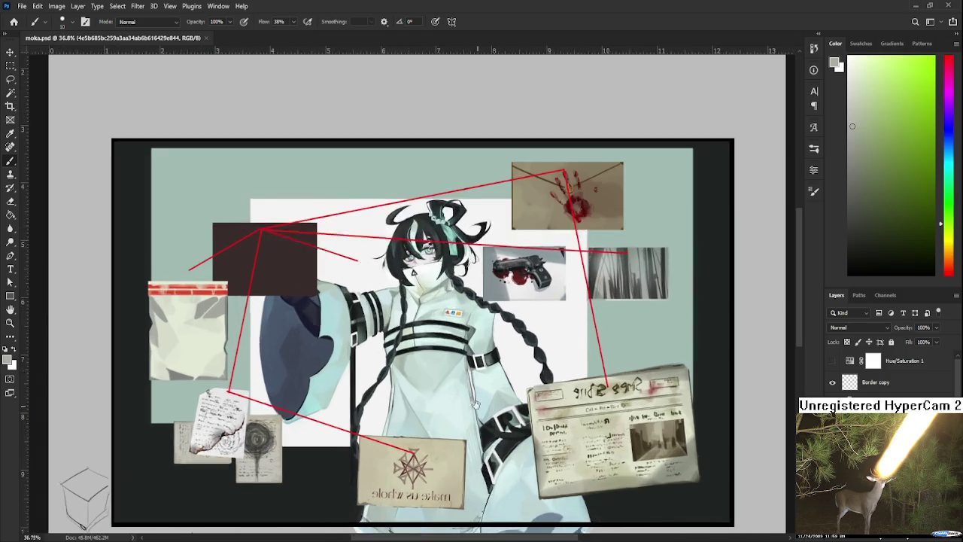
scroll(422, 373, up, 1)
scroll(423, 373, up, 1)
scroll(396, 385, up, 1)
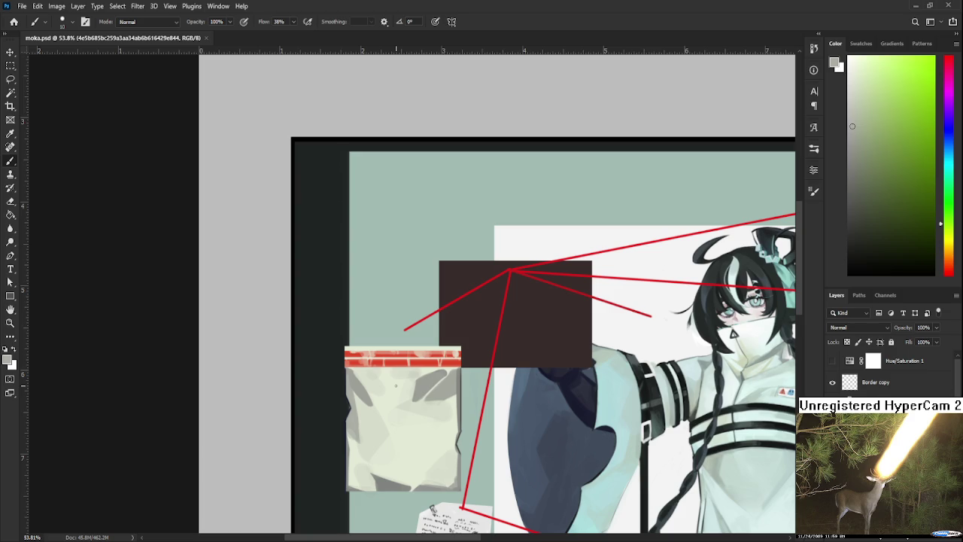
scroll(399, 406, down, 1)
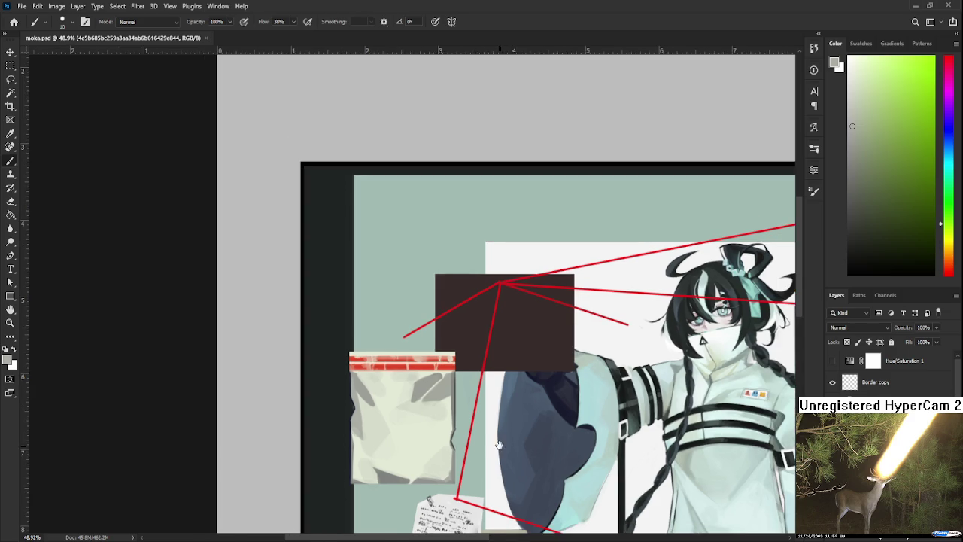
scroll(492, 414, down, 1)
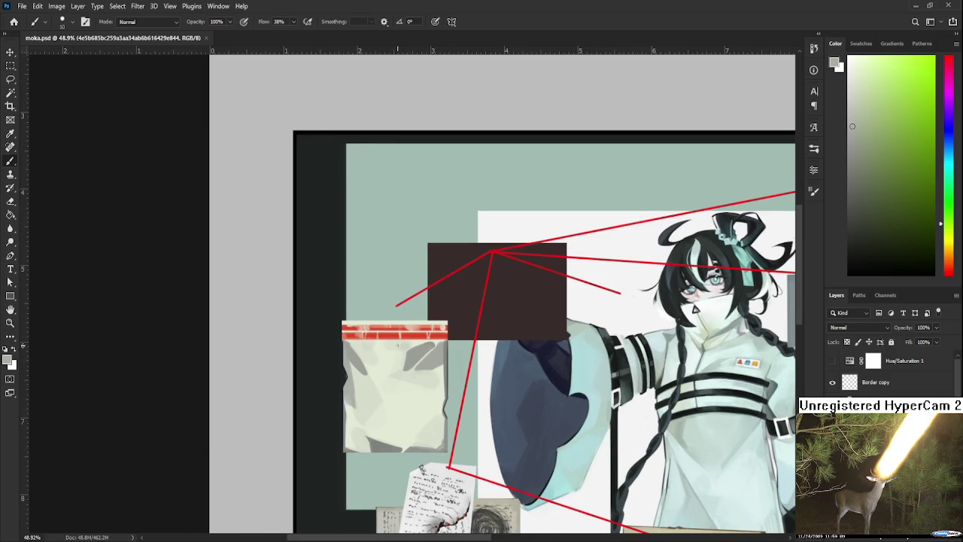
Sample the bag's cream and red-strip colours, then choose a near-white painting colour
alt+click(396, 343)
alt+click(413, 341)
alt+click(401, 339)
scroll(328, 383, up, 1)
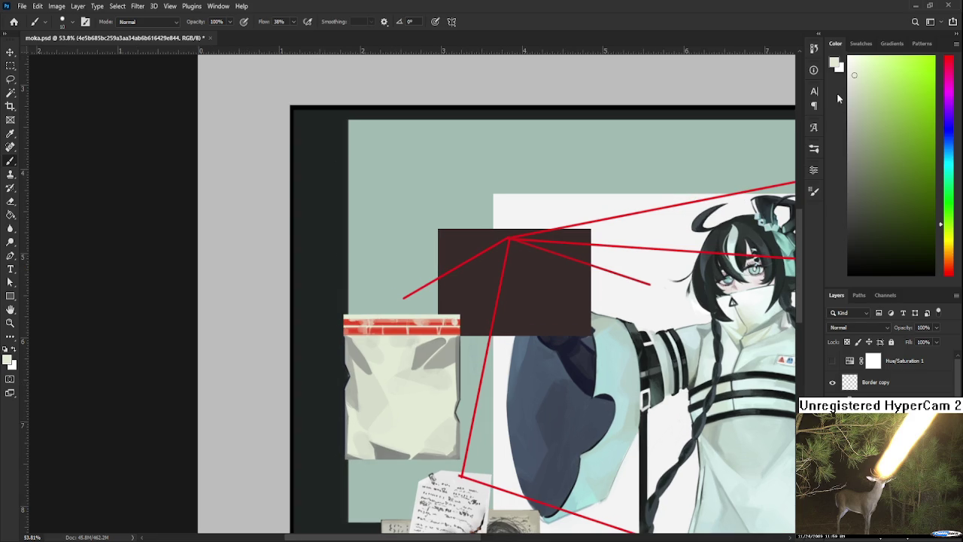
click(853, 63)
Paint a near-white highlight across the bag's upper-right grey shading and enlarge the brush
drag(446, 345, 426, 366)
drag(450, 336, 476, 340)
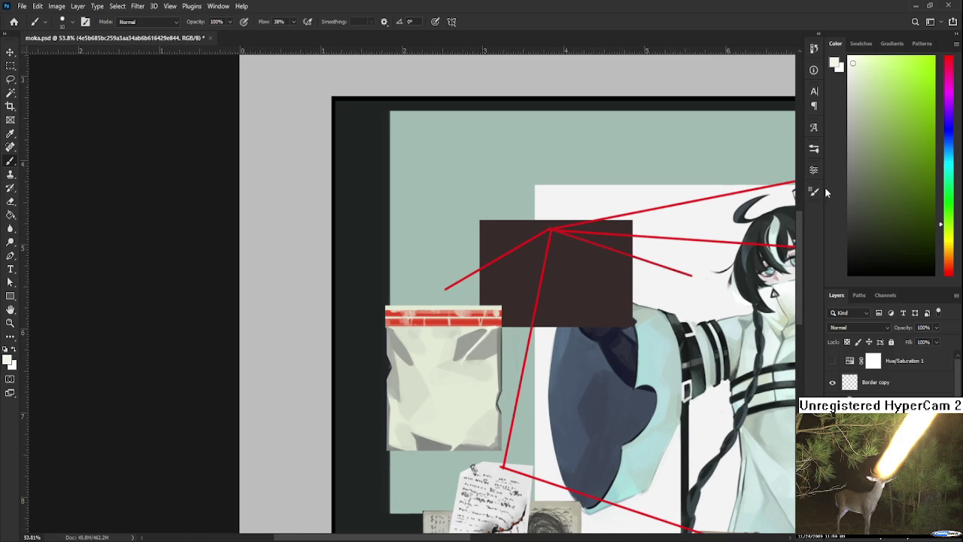
key(bracketright)
key(bracketright)
scroll(460, 363, up, 2)
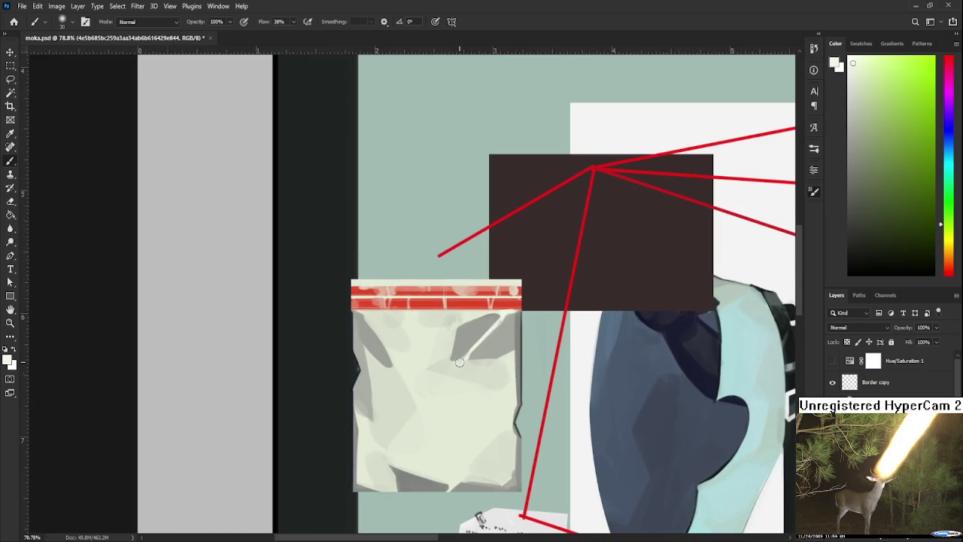
Enlarge the brush to 250 and paint inside a lasso selection on the bag
key(bracketright)
key(bracketright)
key(bracketright)
key(l)
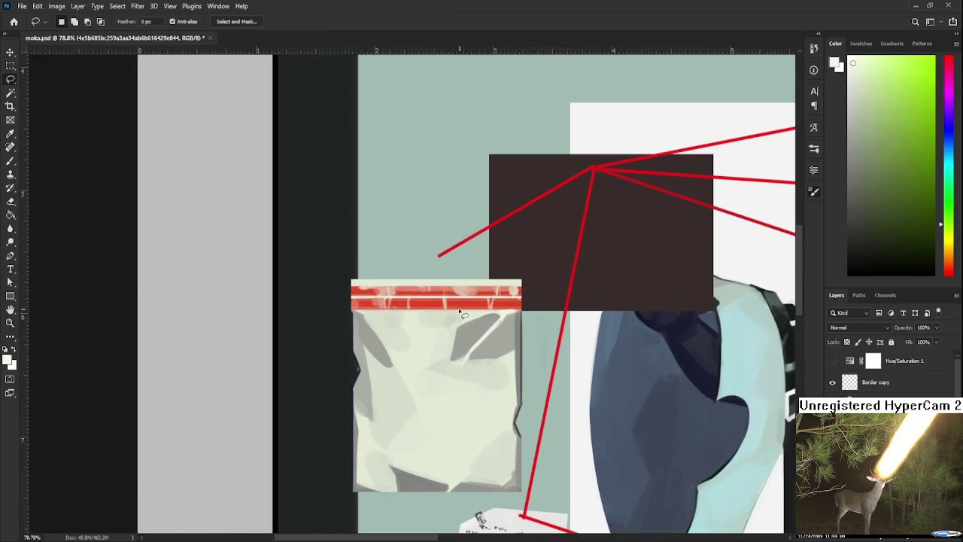
drag(455, 329, 456, 350)
key(b)
key(bracketright)
key(bracketright)
key(bracketright)
key(bracketright)
key(bracketright)
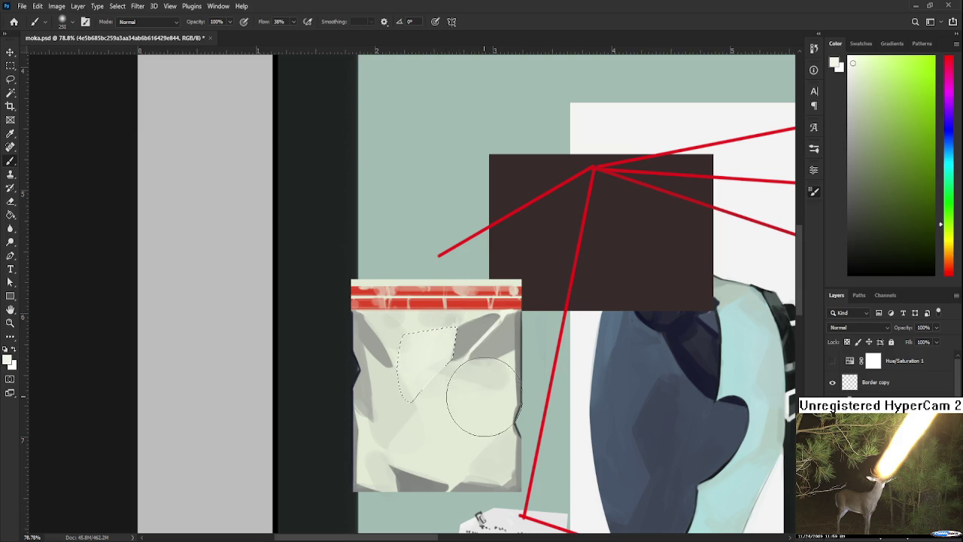
key(l)
key(ctrl+d)
Paint inside a three-corner polygon selection across the middle of the bag
scroll(493, 476, down, 3)
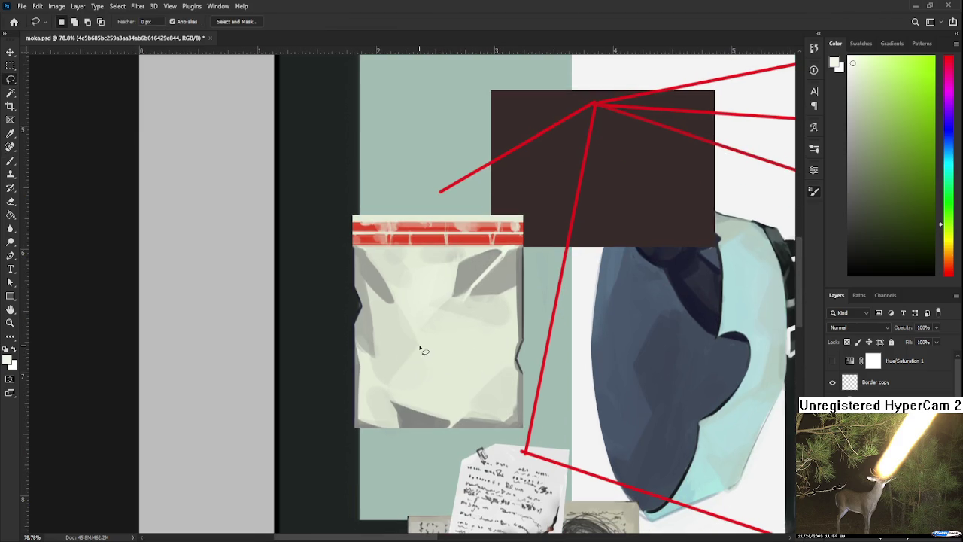
click(462, 368)
click(493, 385)
double_click(520, 328)
key(b)
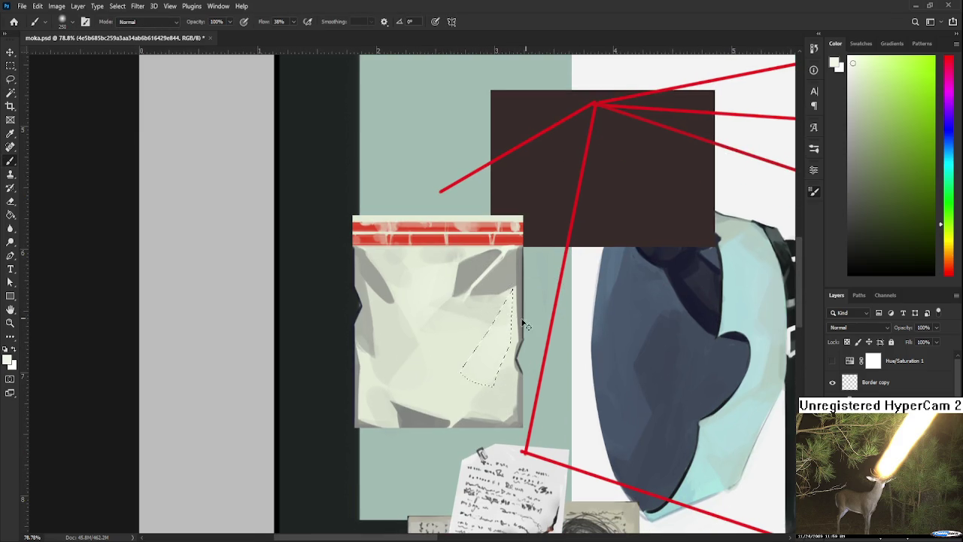
key(l)
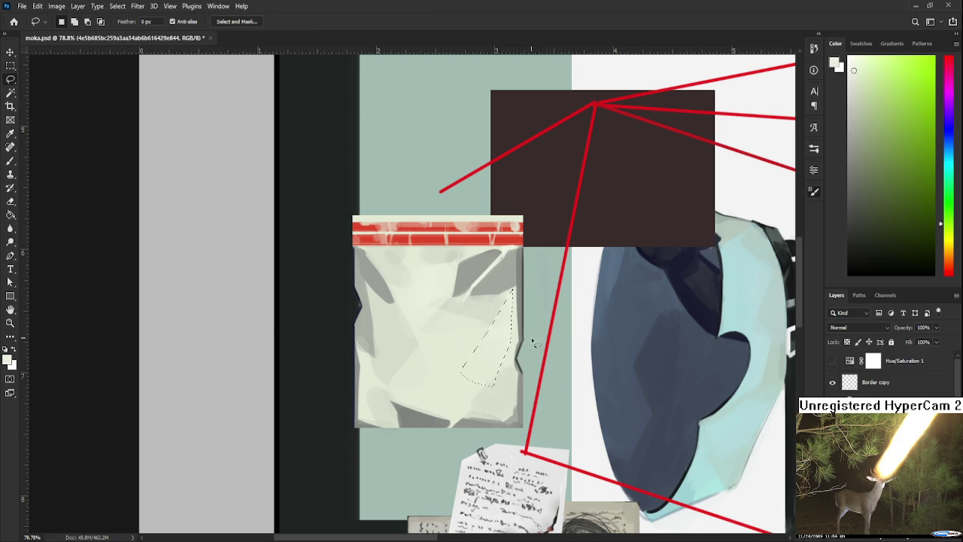
scroll(520, 341, up, 2)
key(b)
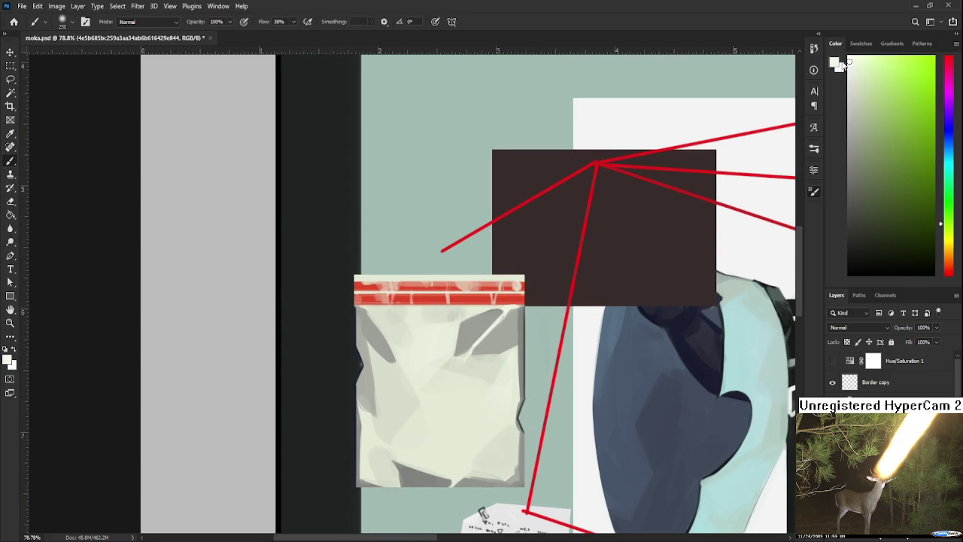
scroll(439, 342, down, 2)
Lasso a sliver of shading near the bag's bottom and paint within it
key(l)
mouse_move(389, 385)
mouse_down()
mouse_move(421, 390)
mouse_move(455, 420)
mouse_up()
key(b)
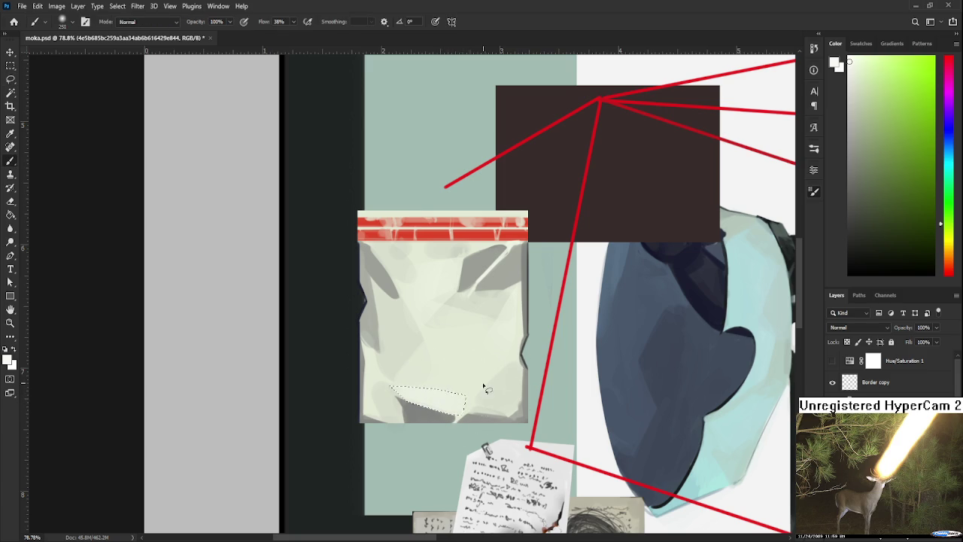
key(l)
scroll(504, 376, up, 1)
scroll(504, 377, right, 1)
scroll(395, 386, left, 1)
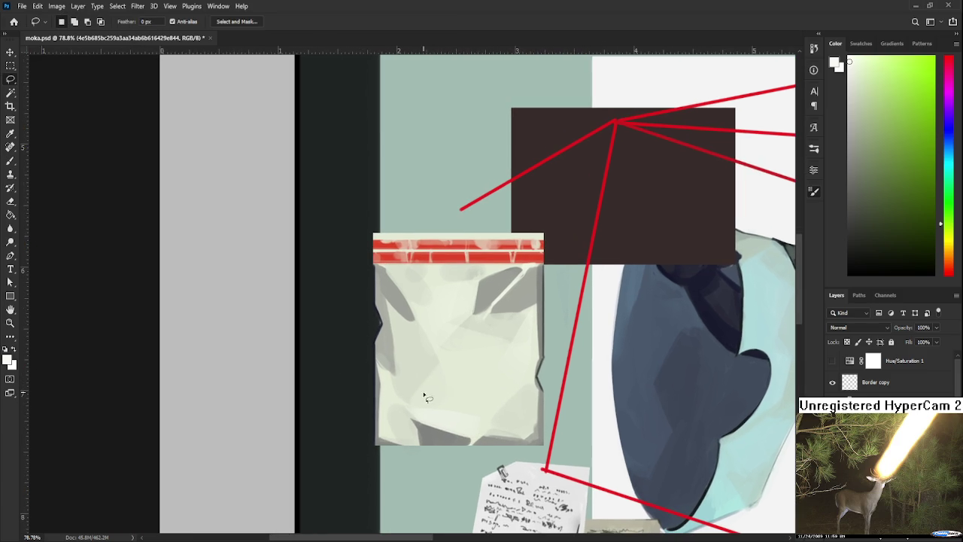
Lasso a thin strip along the bag's left edge and paint inside it
mouse_move(411, 403)
mouse_down()
mouse_move(432, 372)
mouse_move(439, 405)
mouse_move(424, 413)
mouse_move(441, 407)
mouse_up()
scroll(470, 394, down, 1)
scroll(477, 394, down, 1)
scroll(482, 395, down, 1)
scroll(455, 369, down, 1)
scroll(453, 367, up, 3)
scroll(447, 374, up, 2)
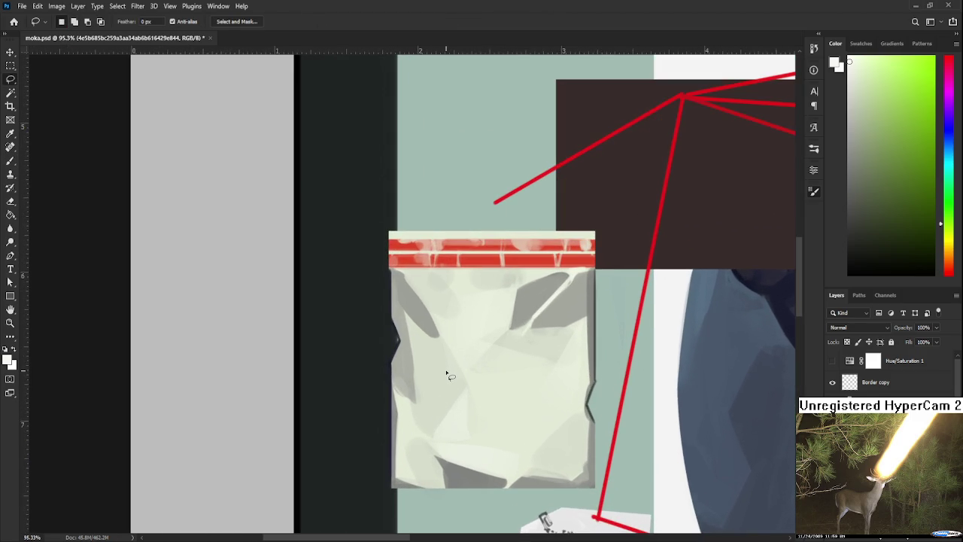
drag(390, 383, 402, 414)
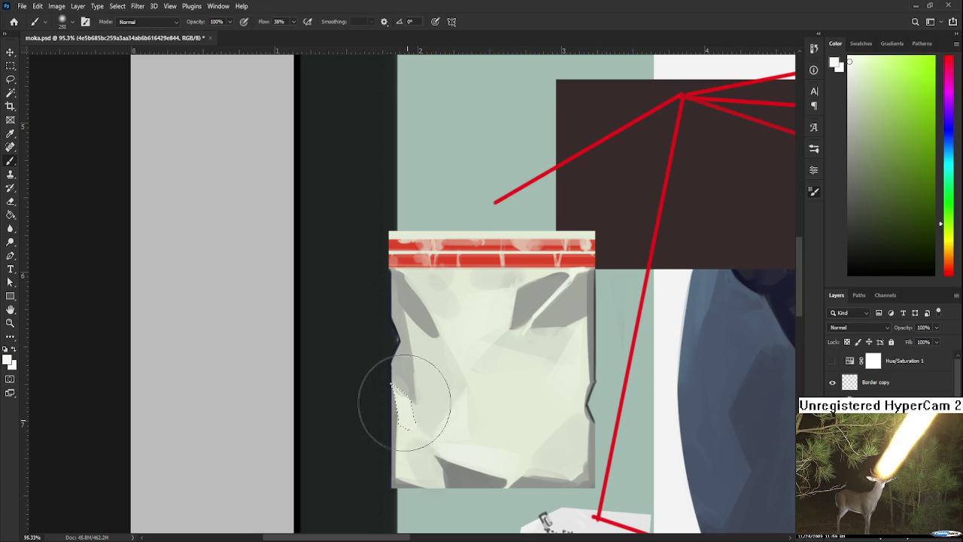
key(b)
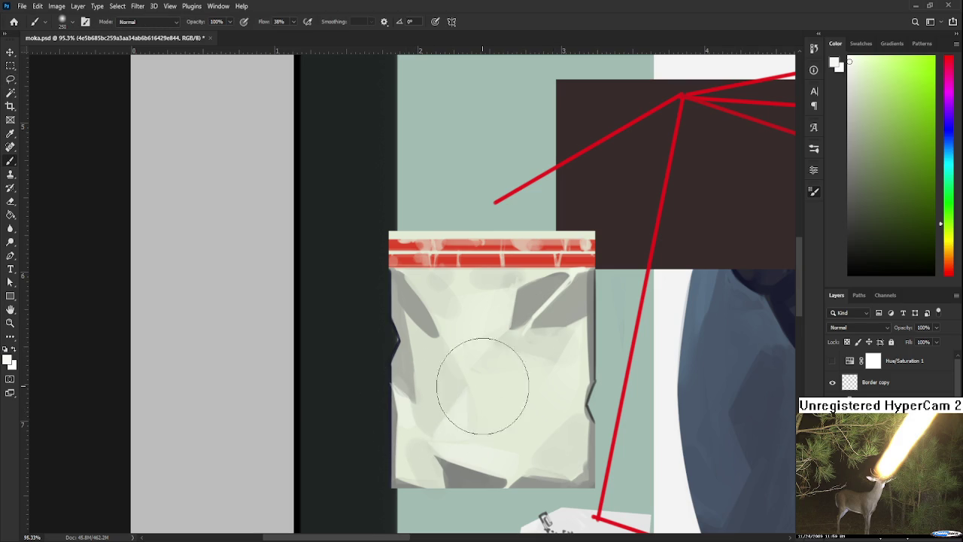
key(l)
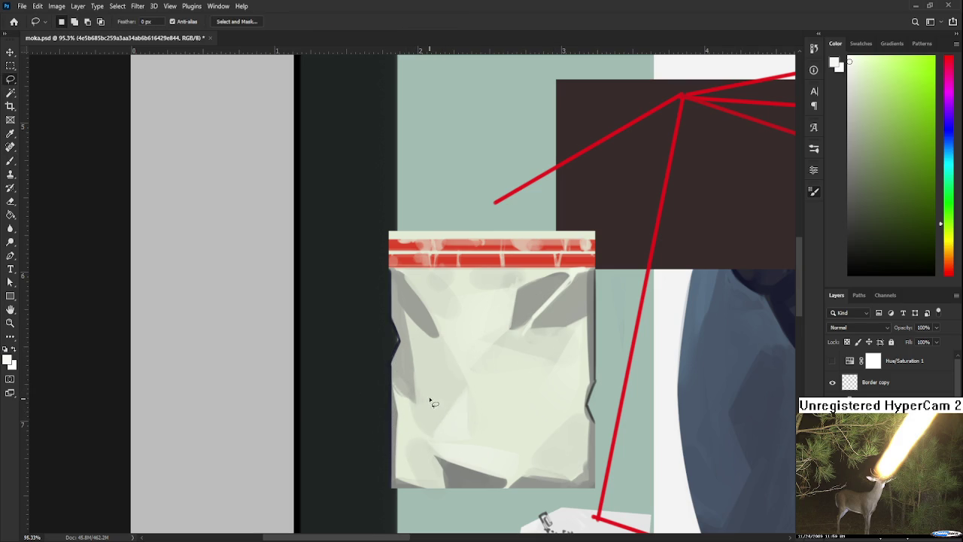
Paint the bag's upper-left grey fold lighter inside a lasso selection
drag(392, 384, 400, 420)
key(b)
key(l)
scroll(483, 368, up, 3)
drag(430, 401, 428, 418)
key(b)
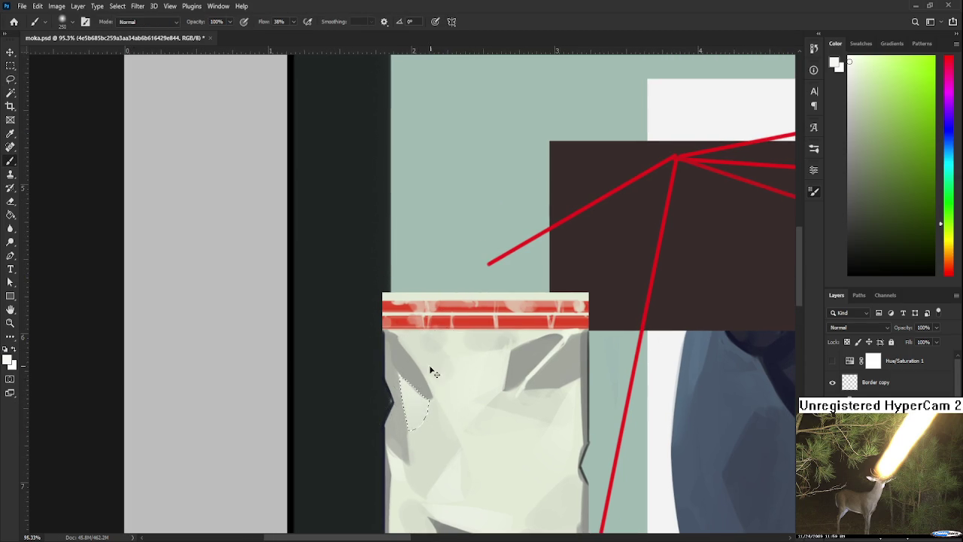
key(l)
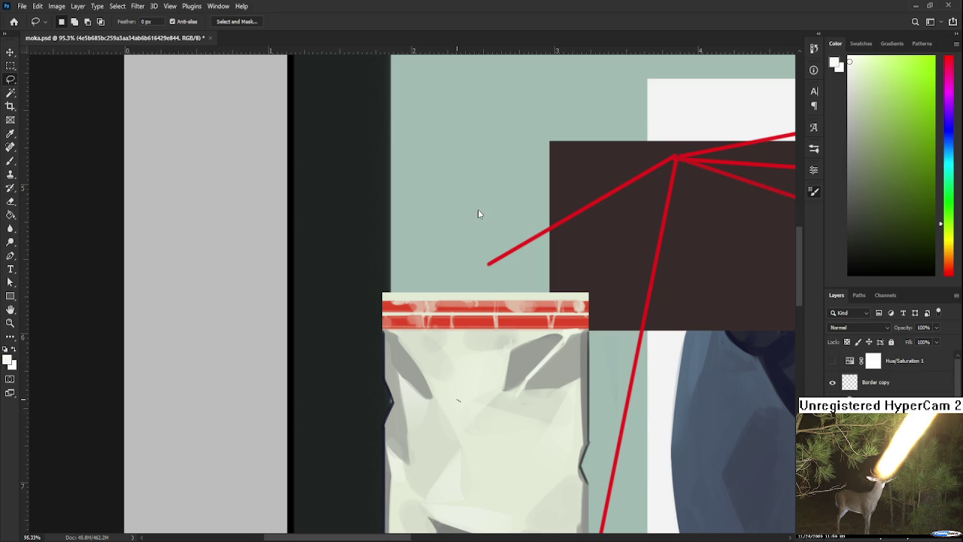
drag(486, 371, 488, 307)
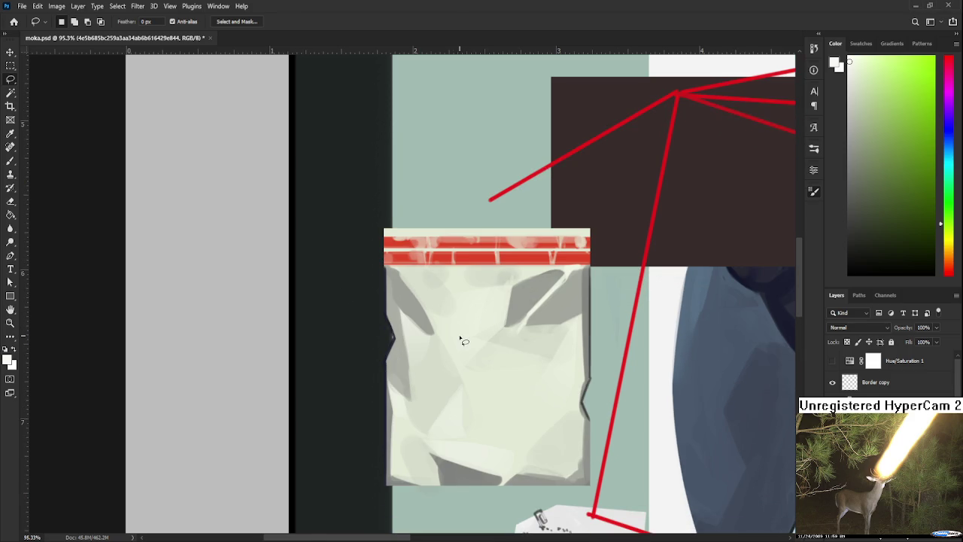
key(b)
key(bracketleft)
key(bracketleft)
key(bracketleft)
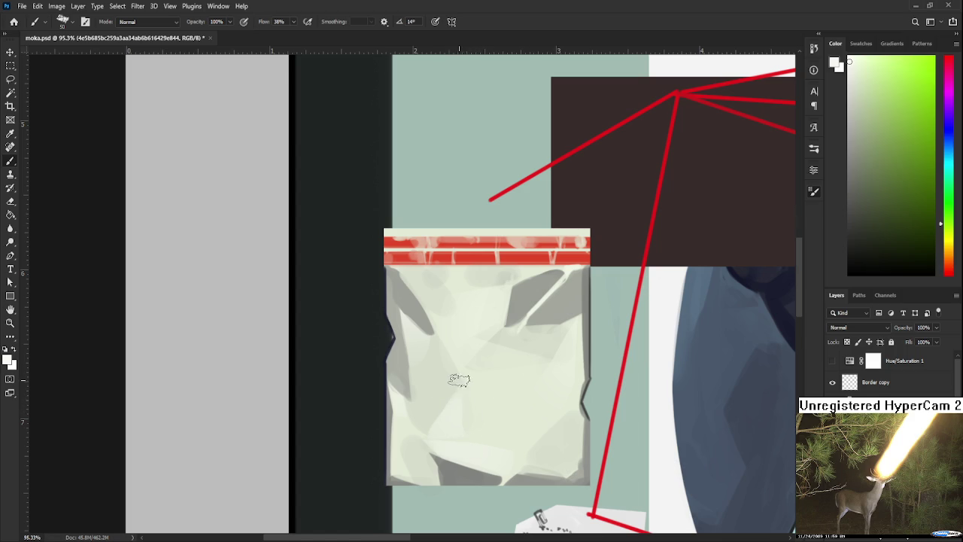
key(l)
key(b)
click(11, 229)
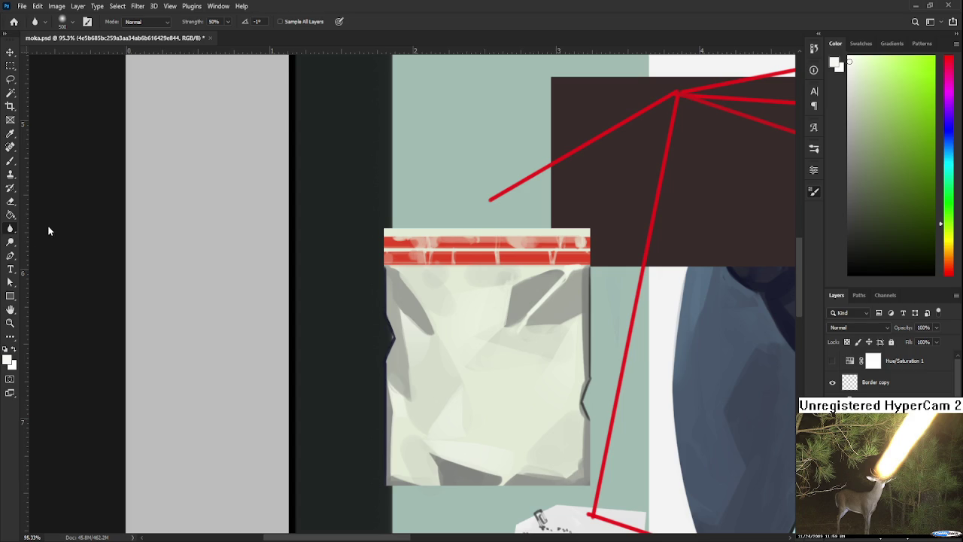
key(shift+r)
key(shift+r)
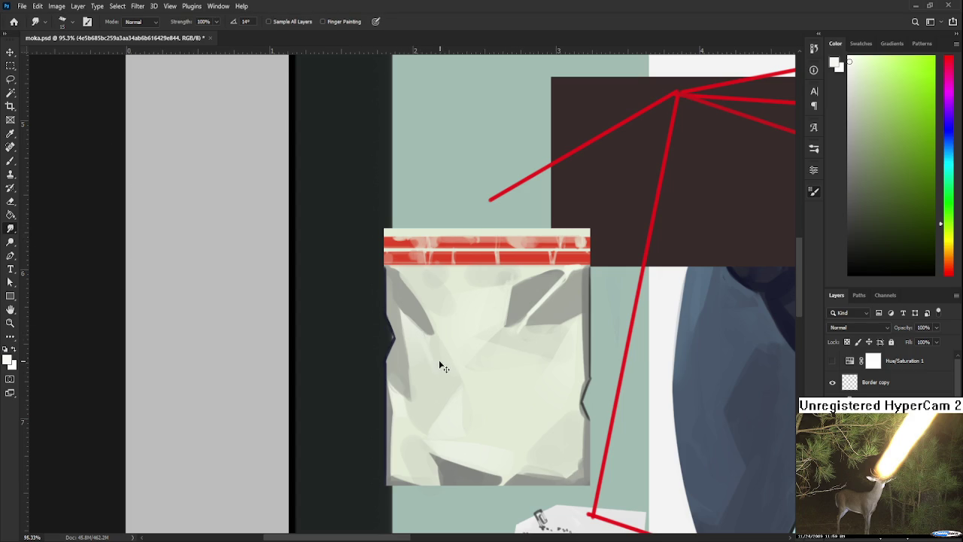
key(bracketright)
key(bracketright)
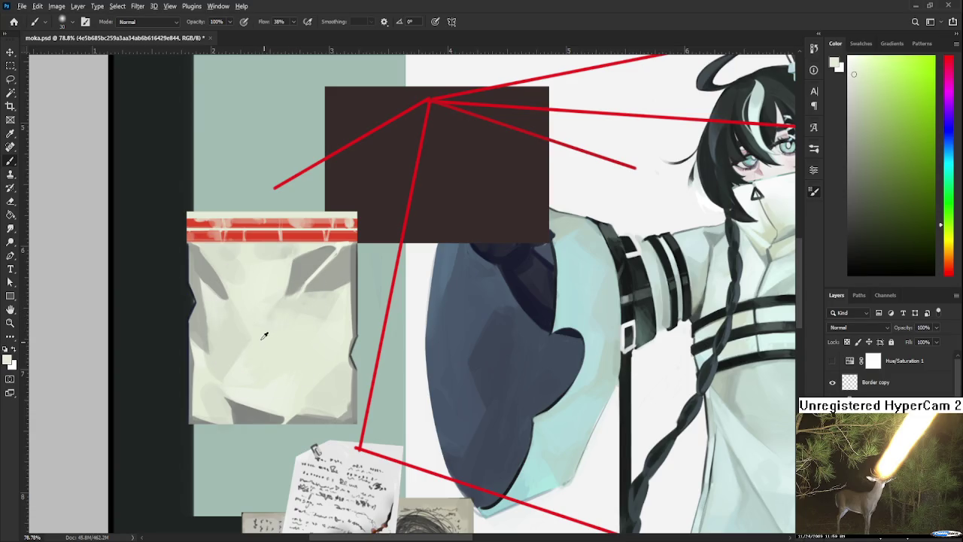
Sample several lighter and darker colours from the left part of the bag
mouse_move(241, 280)
mouse_down()
mouse_move(267, 337)
mouse_move(264, 362)
mouse_move(241, 365)
mouse_up()
alt+click(236, 376)
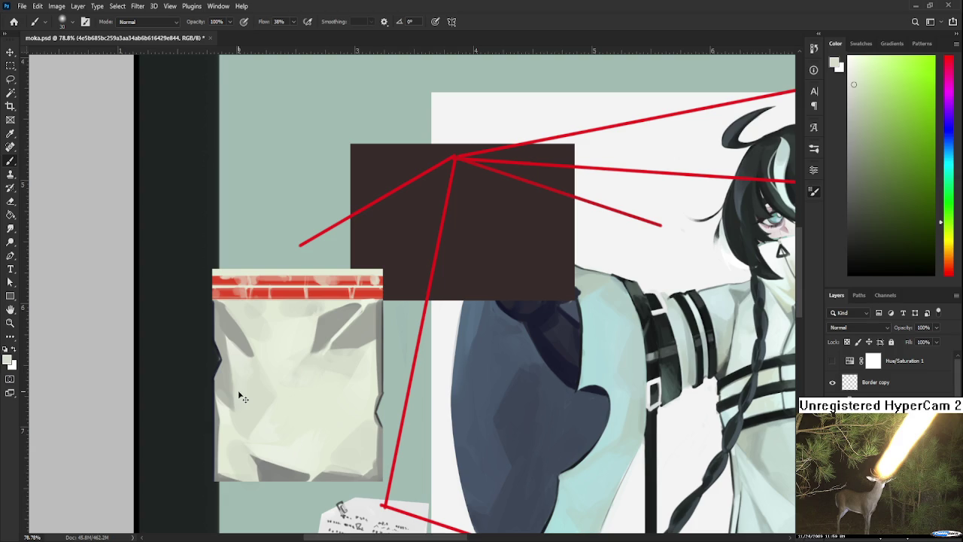
alt+click(242, 410)
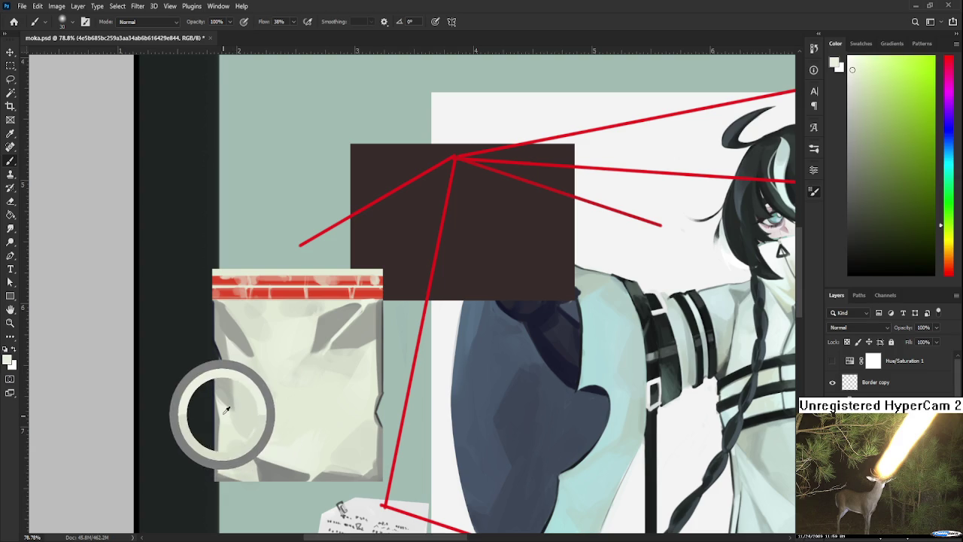
drag(253, 352, 253, 410)
alt+click(248, 376)
alt+click(242, 400)
alt+click(248, 414)
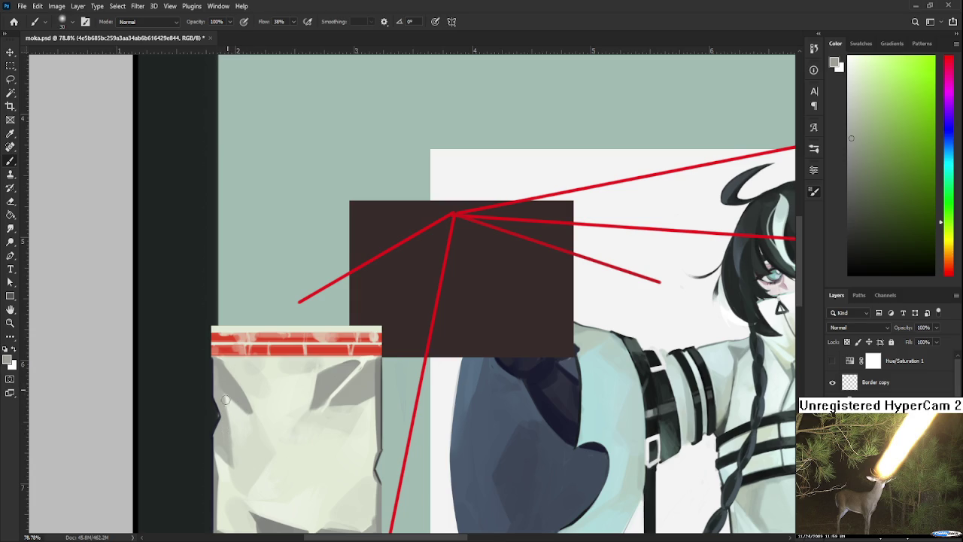
alt+click(234, 398)
alt+click(245, 414)
Centre and zoom in on the bag's right edge, then sample the teal-grey beside it
scroll(236, 439, down, 2)
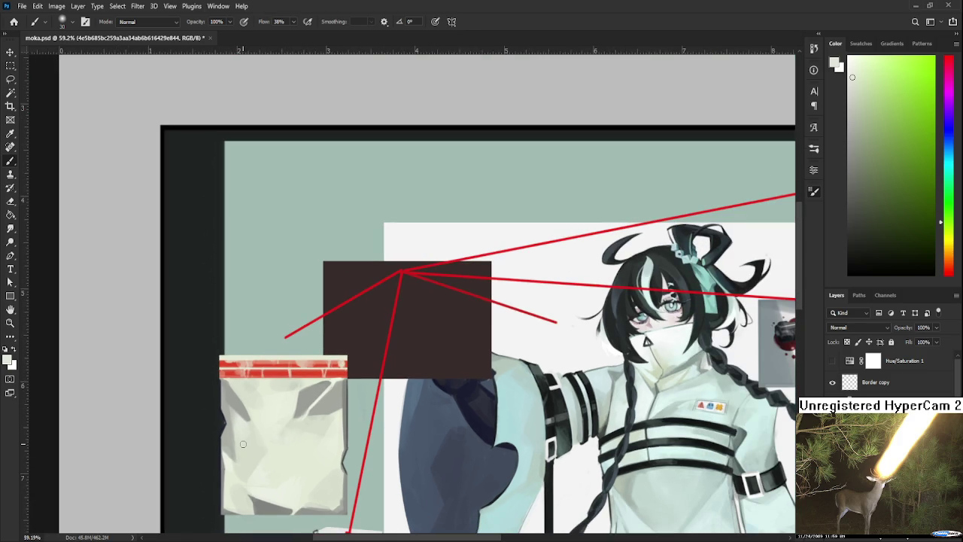
scroll(326, 441, down, 2)
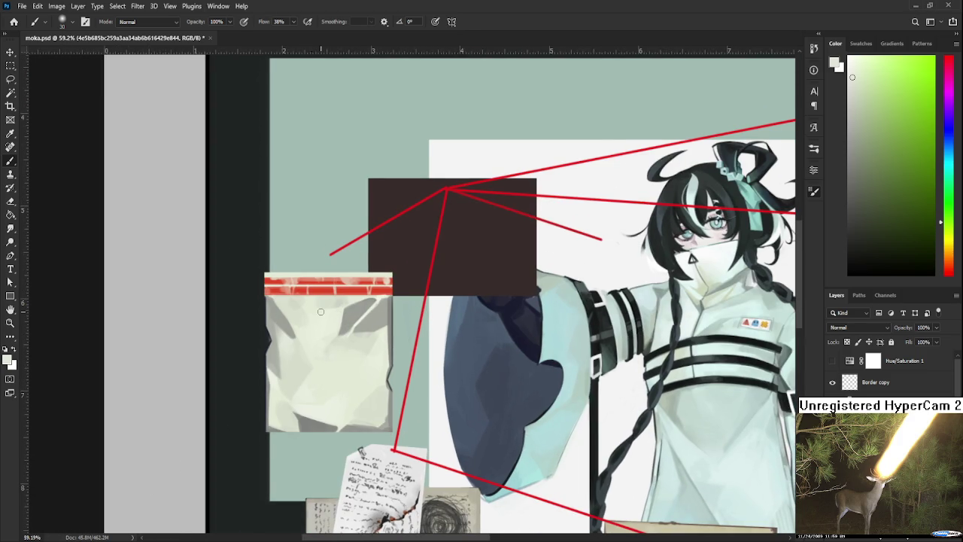
scroll(320, 312, up, 2)
drag(357, 338, 393, 353)
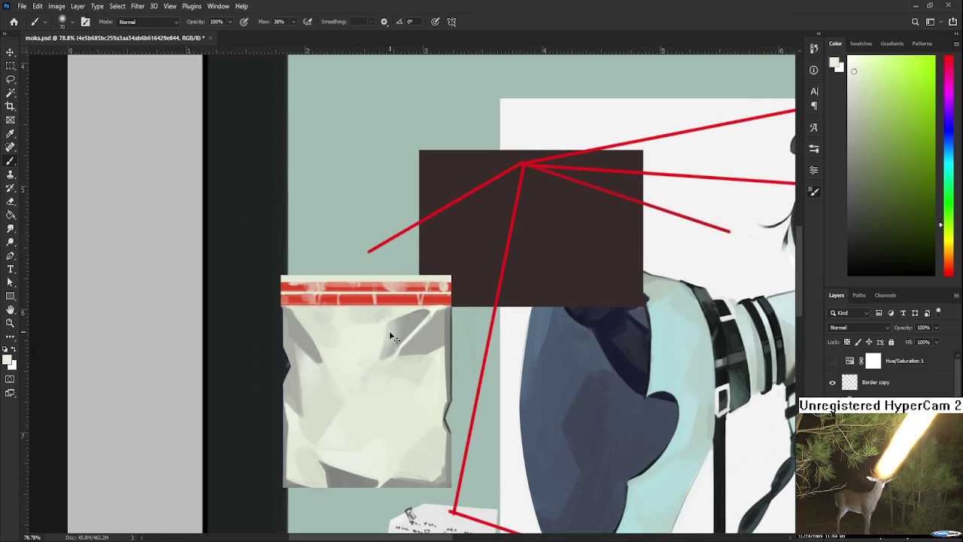
mouse_move(415, 379)
mouse_down()
mouse_move(426, 338)
mouse_move(403, 366)
mouse_up()
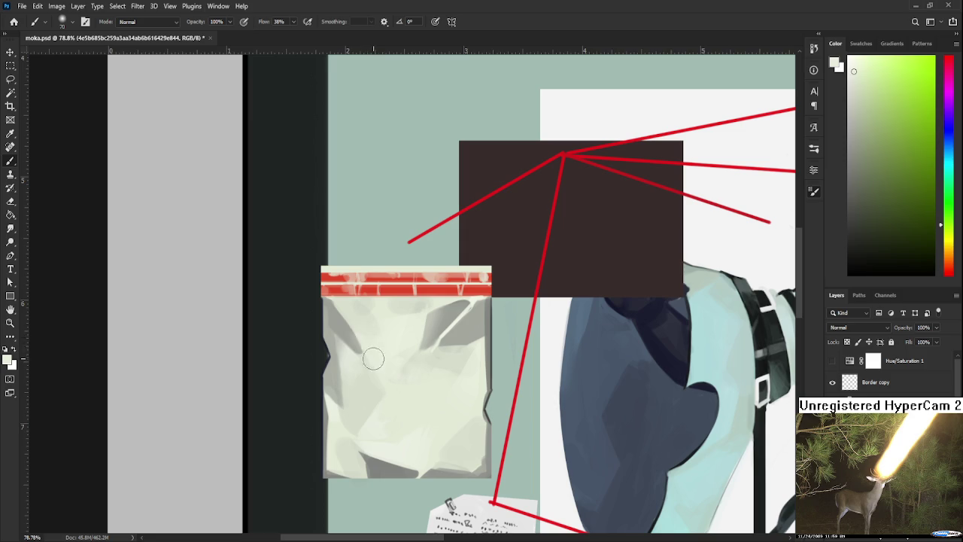
scroll(396, 372, down, 3)
scroll(447, 347, down, 3)
scroll(447, 347, down, 3)
scroll(447, 347, down, 2)
scroll(447, 347, down, 1)
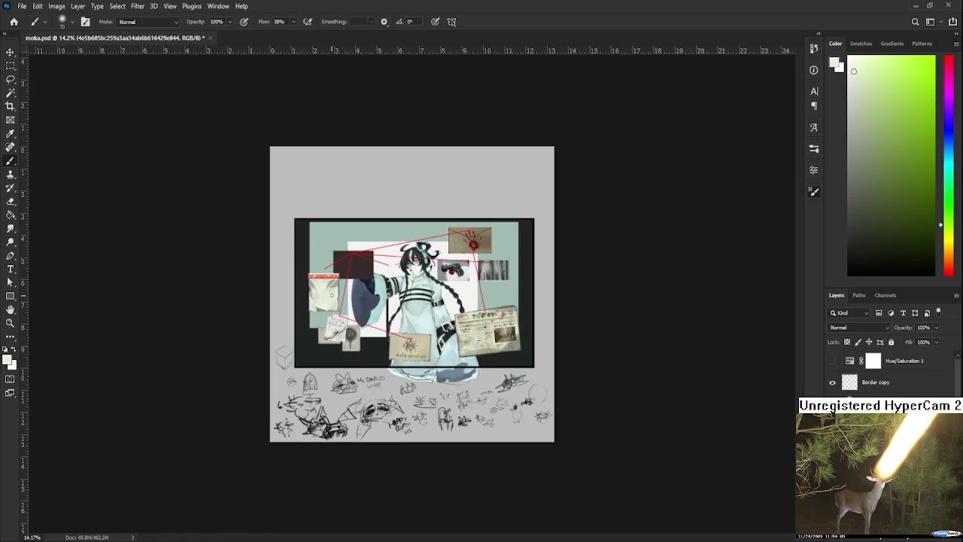
scroll(315, 290, up, 1)
scroll(315, 290, up, 2)
scroll(315, 290, up, 2)
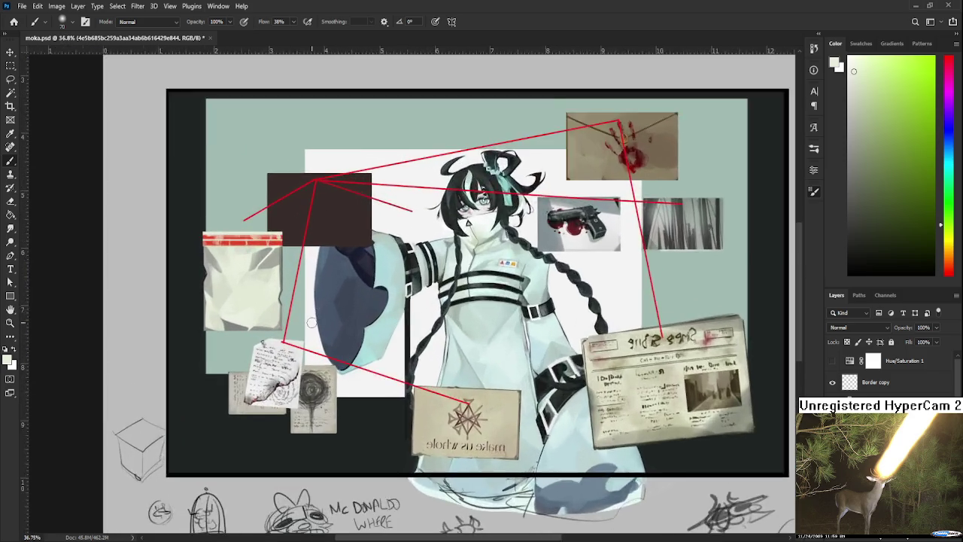
scroll(308, 335, up, 2)
drag(308, 335, 488, 383)
scroll(440, 312, up, 1)
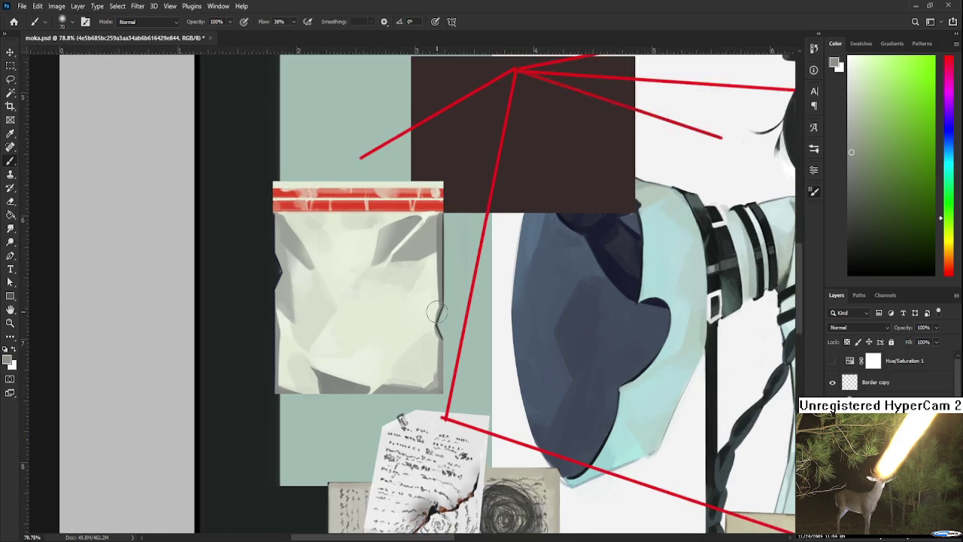
scroll(440, 312, up, 1)
alt+click(440, 313)
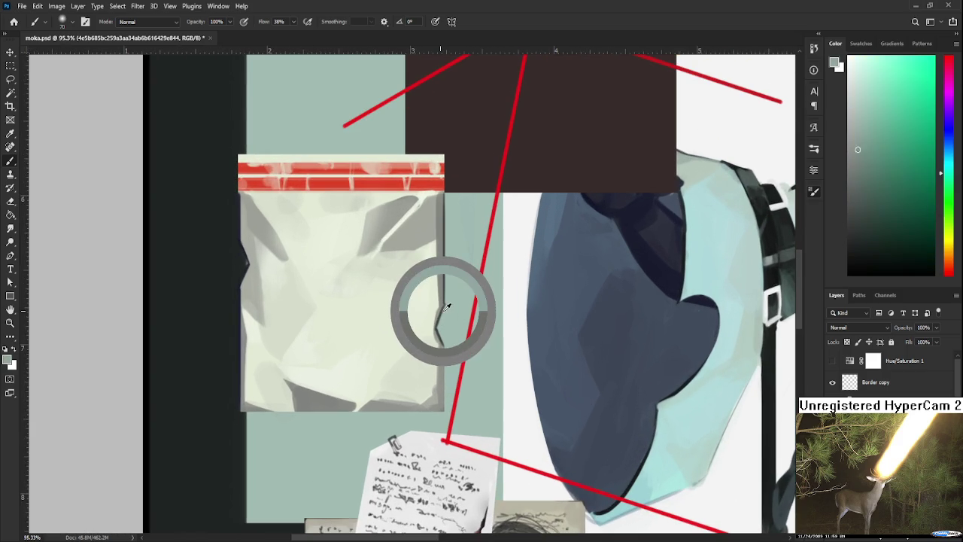
Sample colours at the bag's right edge and top-left corner, settling on pale teal-grey
scroll(380, 429, down, 2)
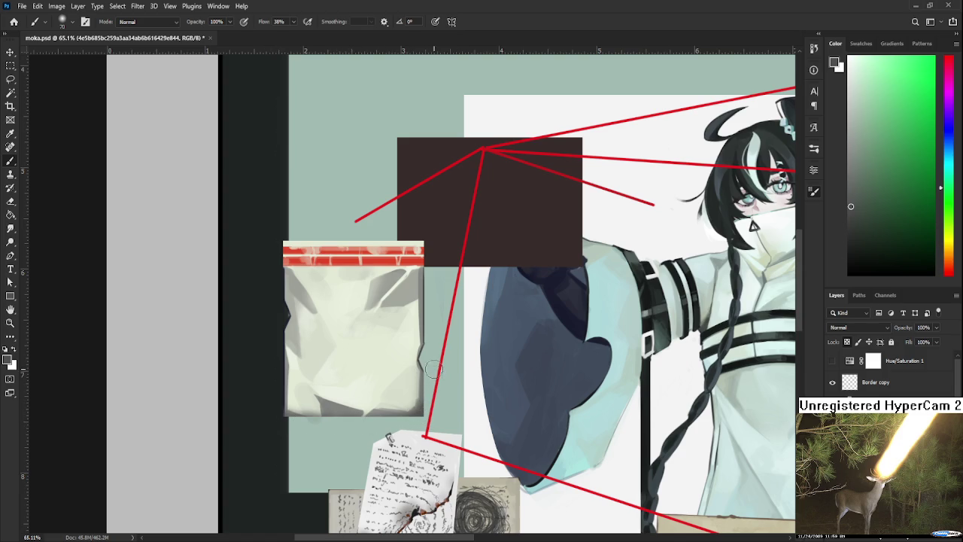
drag(435, 360, 427, 357)
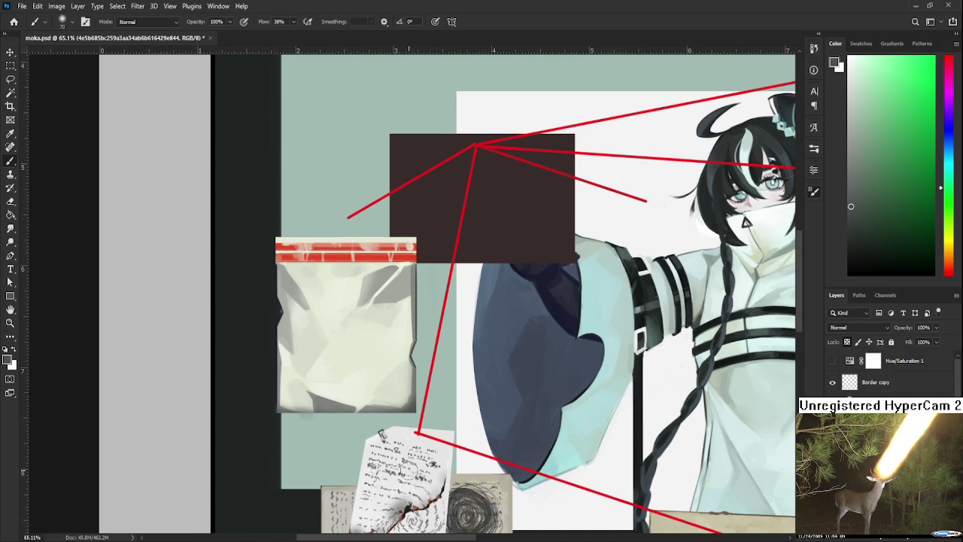
drag(426, 398, 461, 447)
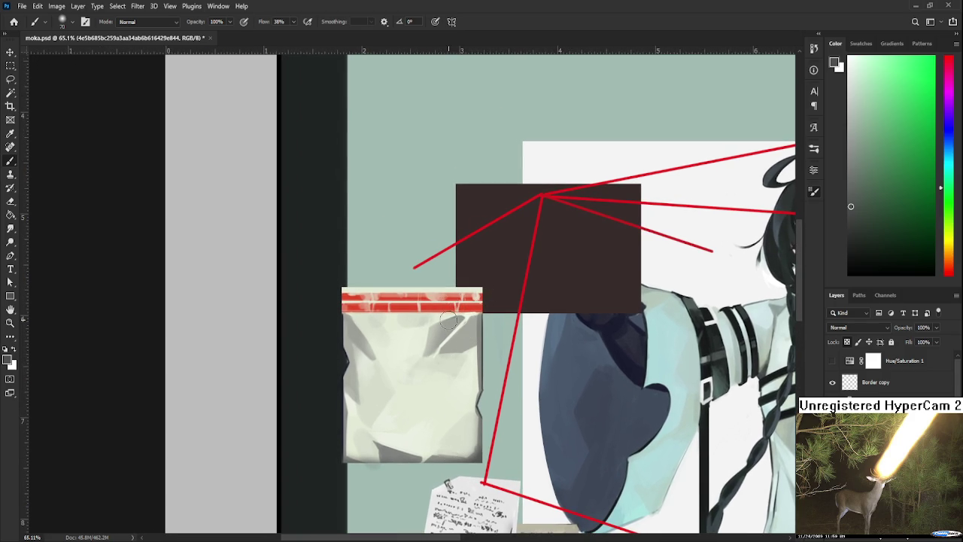
alt+click(486, 332)
scroll(395, 249, up, 2)
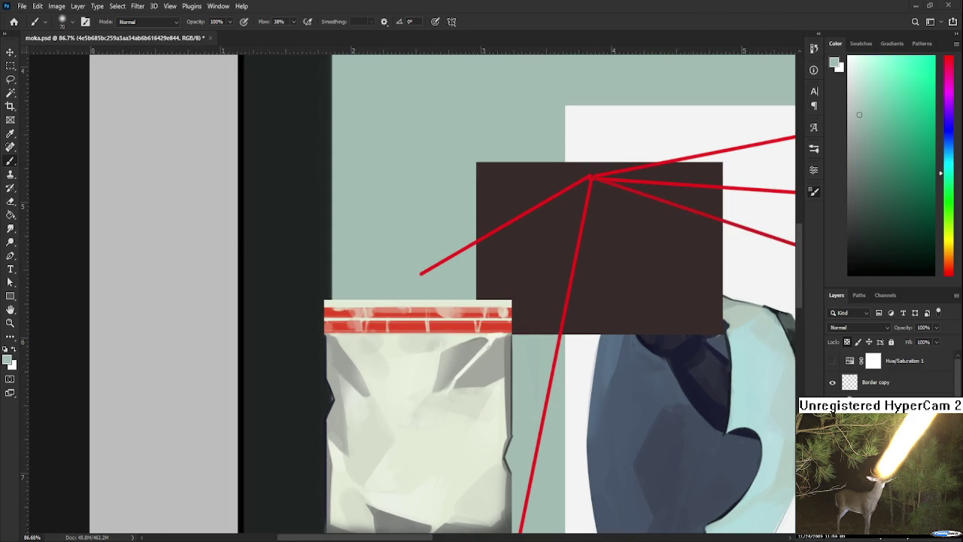
alt+click(341, 342)
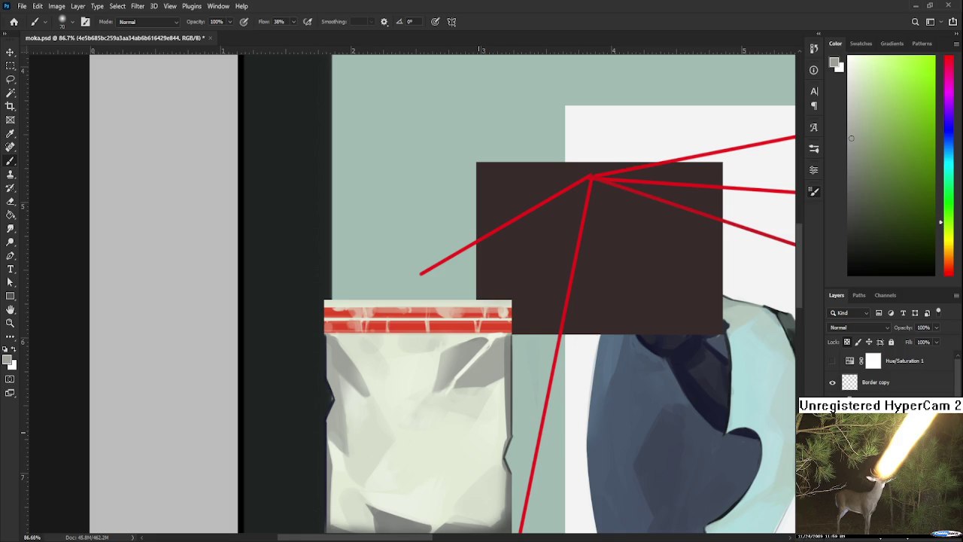
Zoom out over the collage and back in, then choose dark grey in the Color panel's picker field
scroll(458, 332, down, 3)
scroll(457, 331, down, 1)
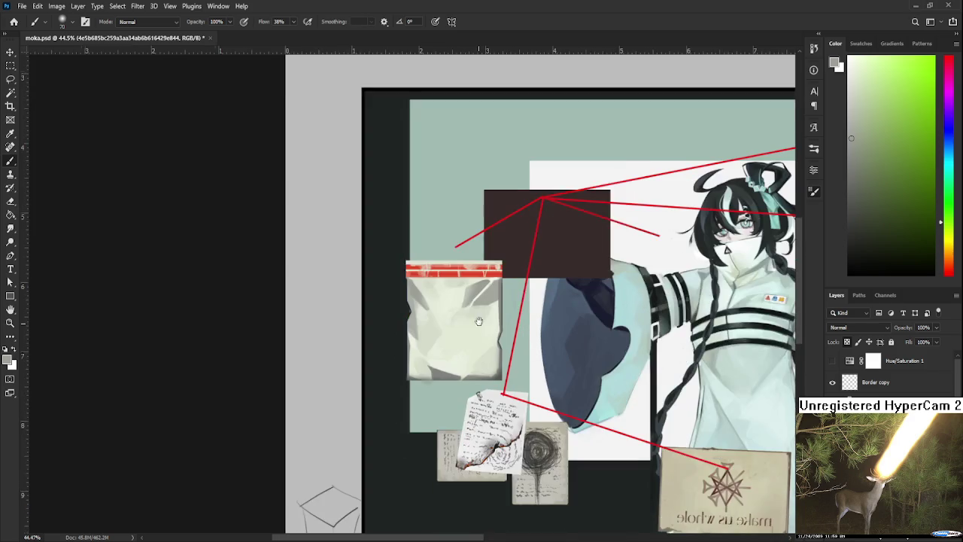
scroll(463, 327, down, 1)
scroll(468, 322, down, 1)
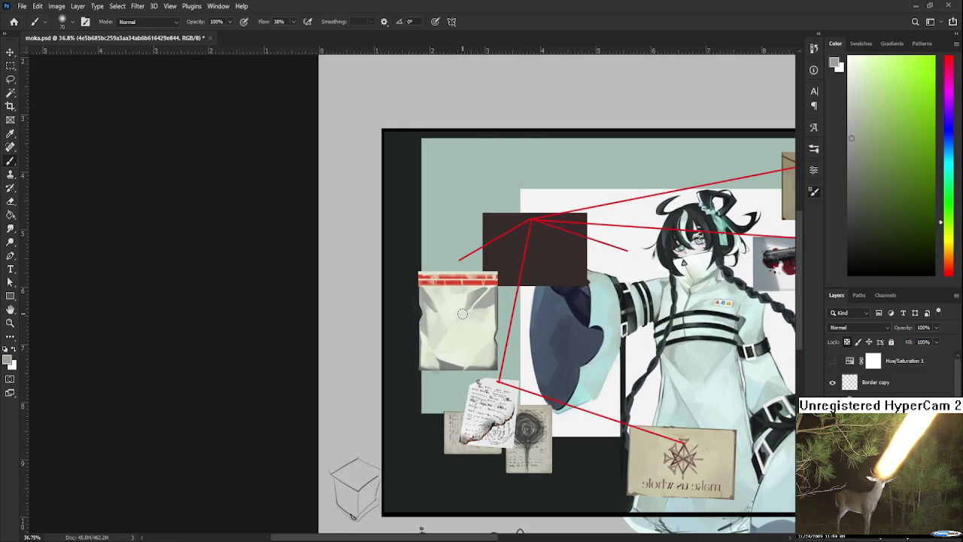
scroll(462, 314, up, 1)
scroll(460, 312, up, 1)
scroll(460, 312, up, 1)
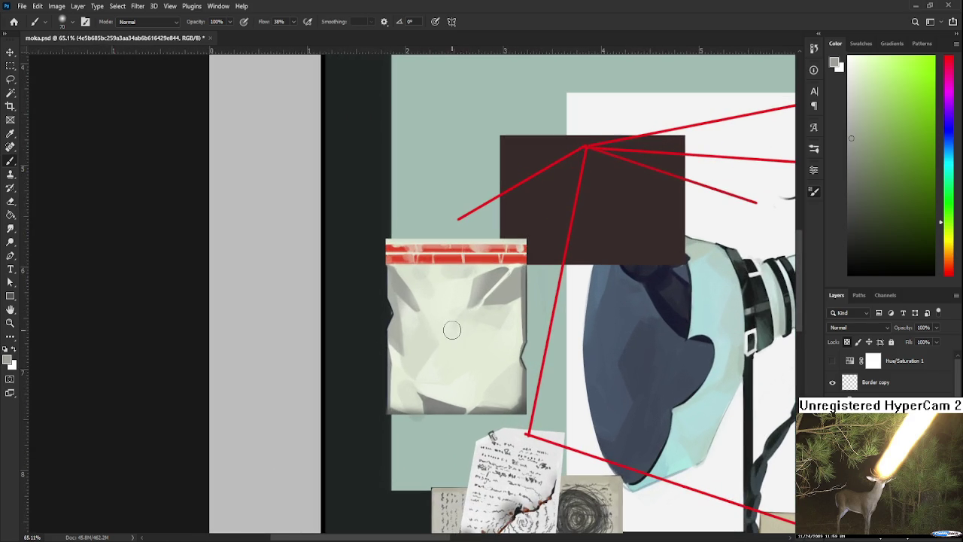
scroll(431, 335, down, 1)
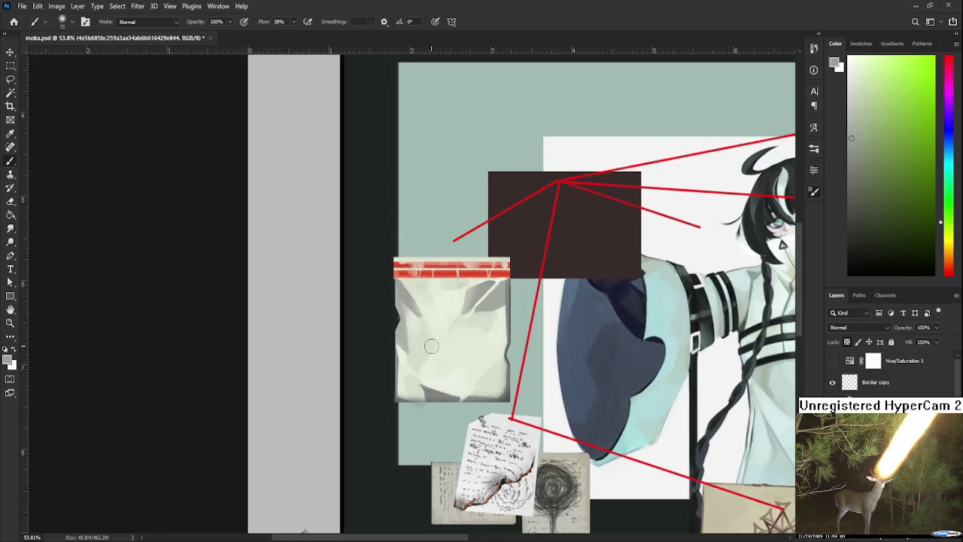
scroll(431, 340, down, 1)
scroll(431, 347, down, 1)
scroll(431, 346, up, 2)
scroll(431, 346, up, 1)
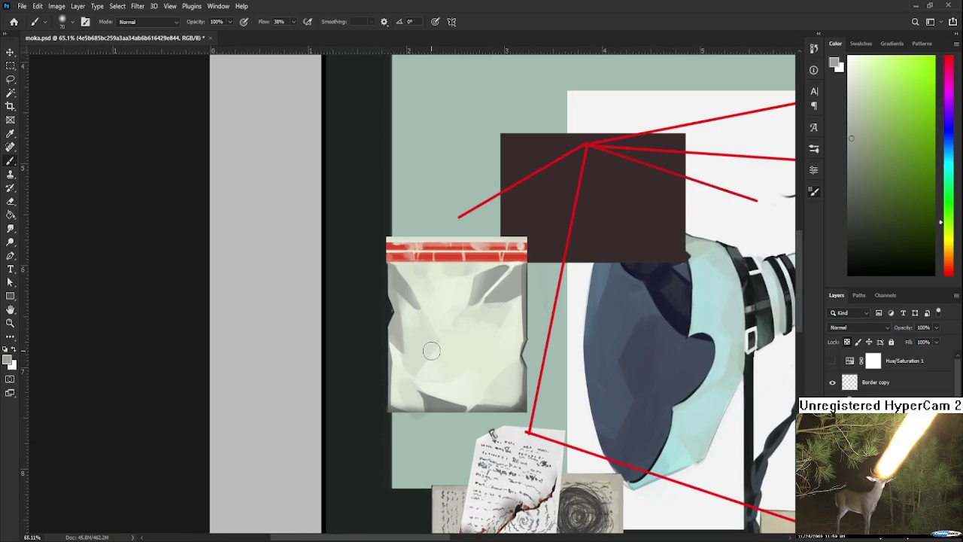
click(849, 234)
scroll(585, 306, down, 2)
scroll(585, 306, right, 6)
scroll(583, 303, up, 1)
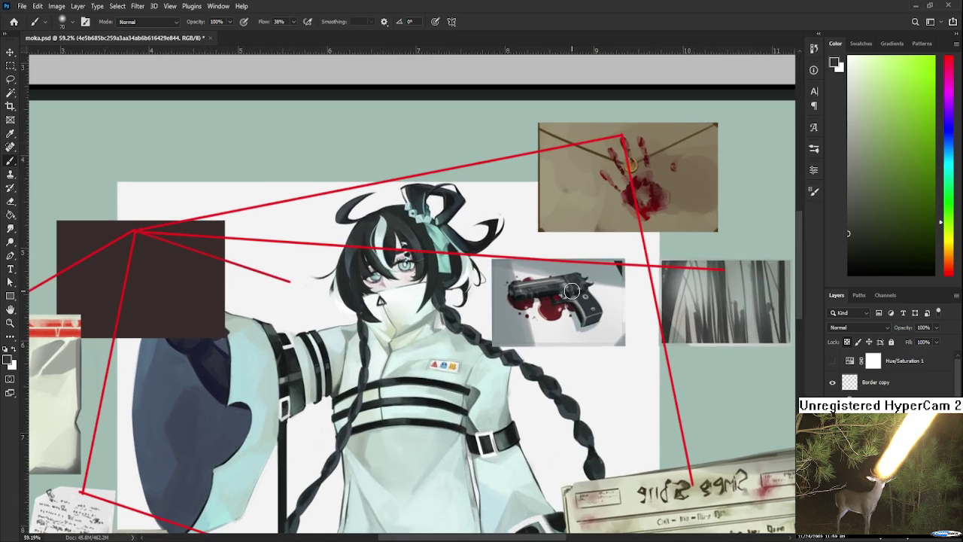
scroll(576, 297, up, 1)
scroll(572, 291, up, 2)
scroll(572, 291, down, 2)
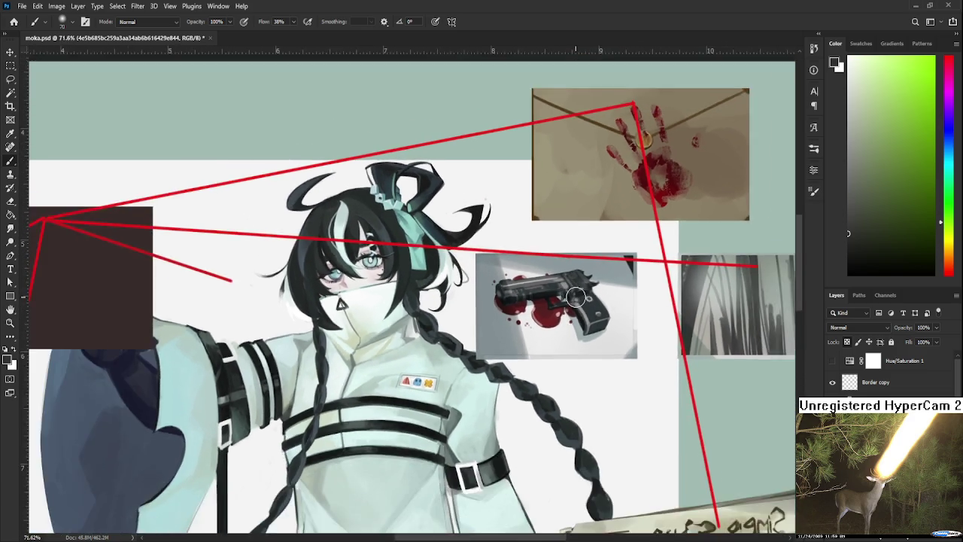
scroll(572, 290, down, 1)
scroll(490, 404, up, 1)
scroll(495, 368, up, 1)
drag(495, 369, 468, 350)
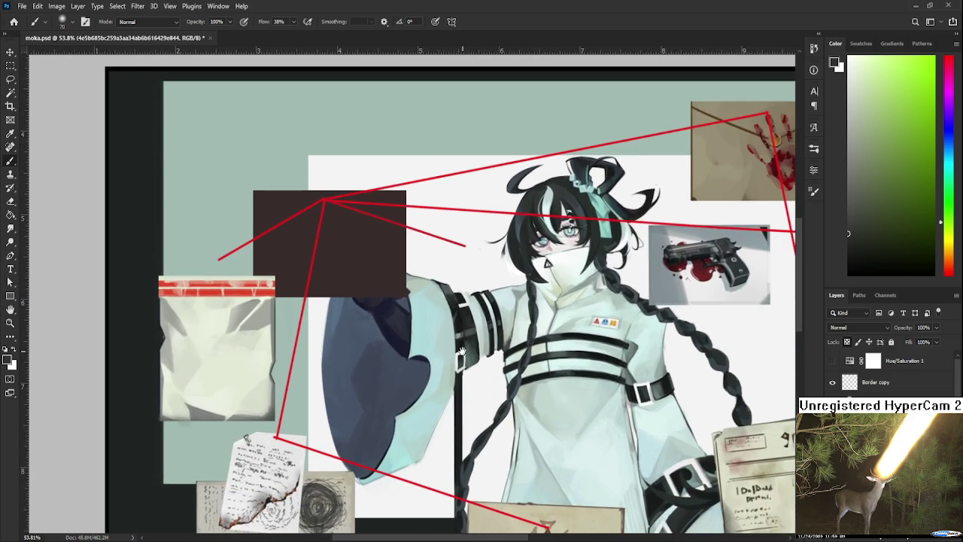
drag(526, 483, 502, 465)
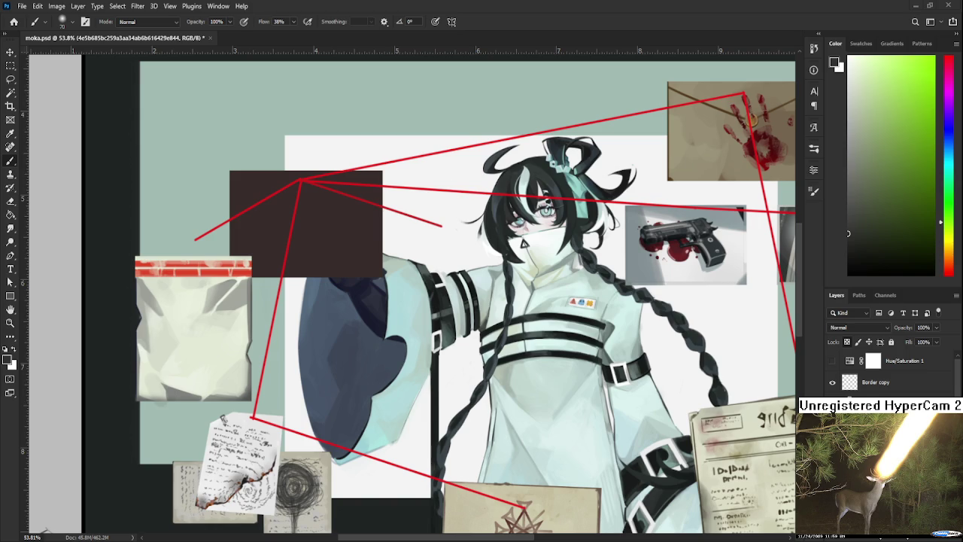
scroll(457, 357, down, 2)
scroll(457, 357, down, 2)
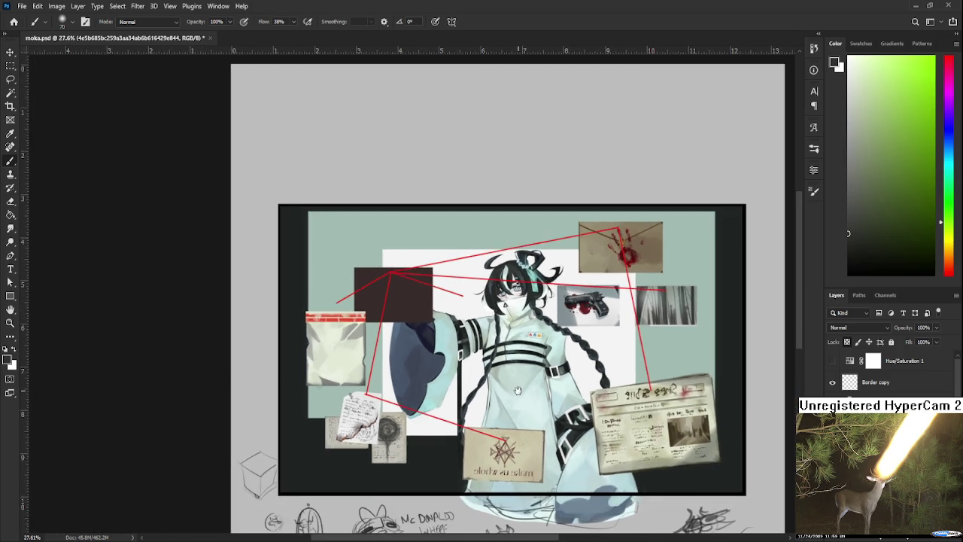
scroll(458, 357, down, 2)
mouse_move(457, 357)
mouse_down()
mouse_move(438, 344)
mouse_move(430, 368)
mouse_up()
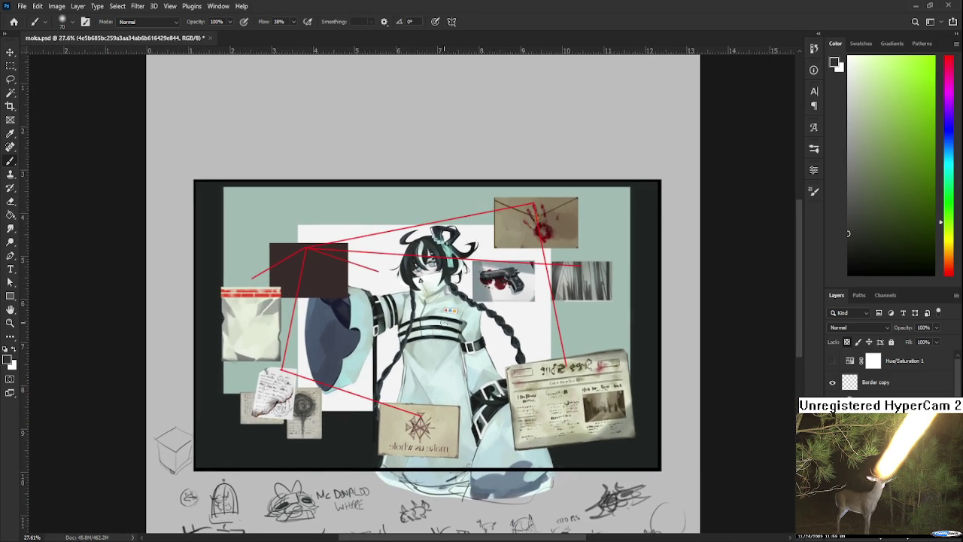
scroll(509, 270, up, 1)
scroll(510, 275, up, 1)
scroll(511, 280, down, 1)
scroll(512, 286, up, 1)
scroll(512, 288, down, 1)
scroll(512, 288, down, 1)
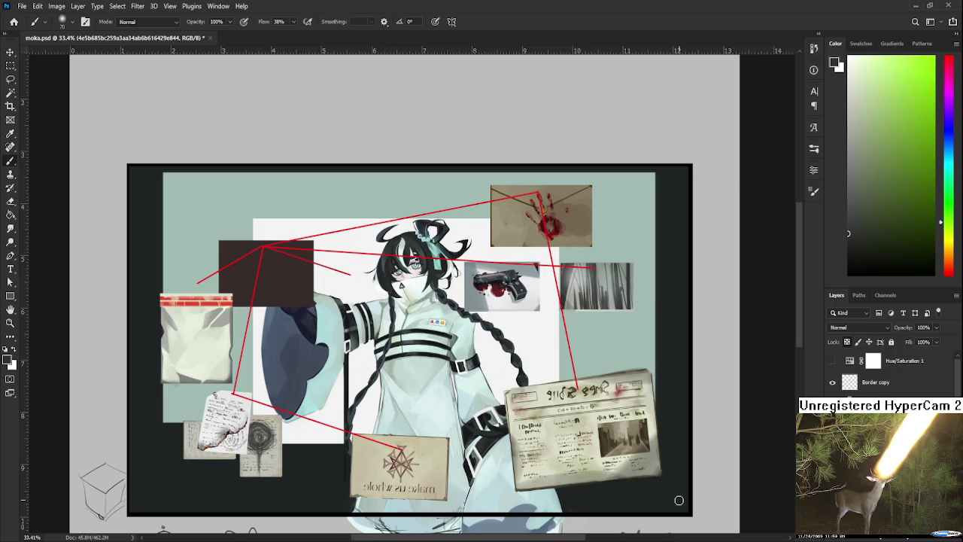
Open noro.psd from the Home screen's Recent files and zoom in on the small witch figure
click(12, 23)
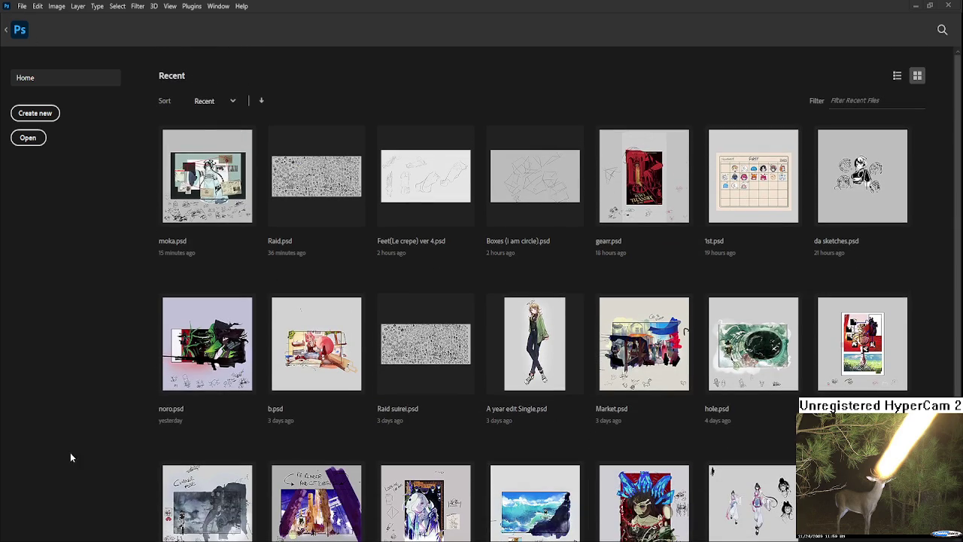
click(197, 373)
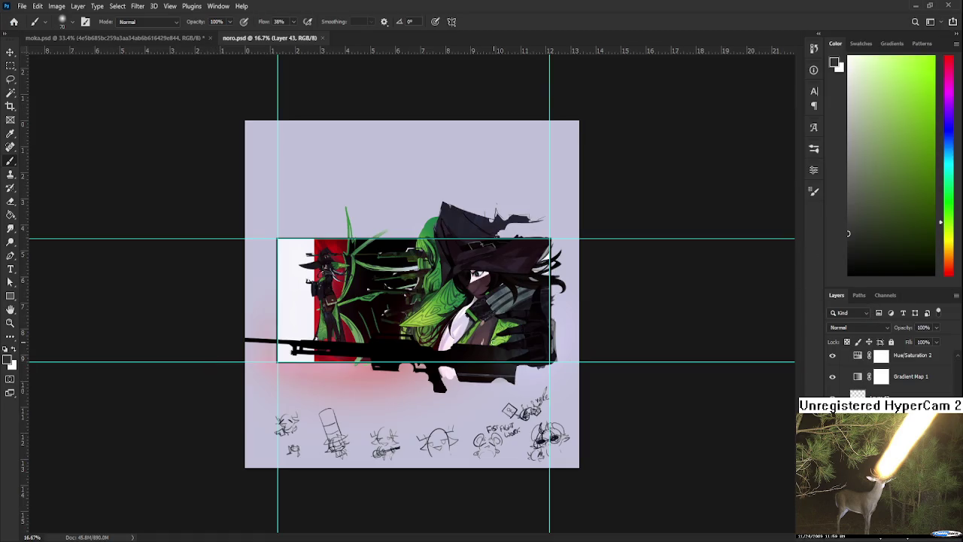
scroll(418, 289, up, 3)
scroll(418, 289, up, 1)
scroll(418, 289, up, 1)
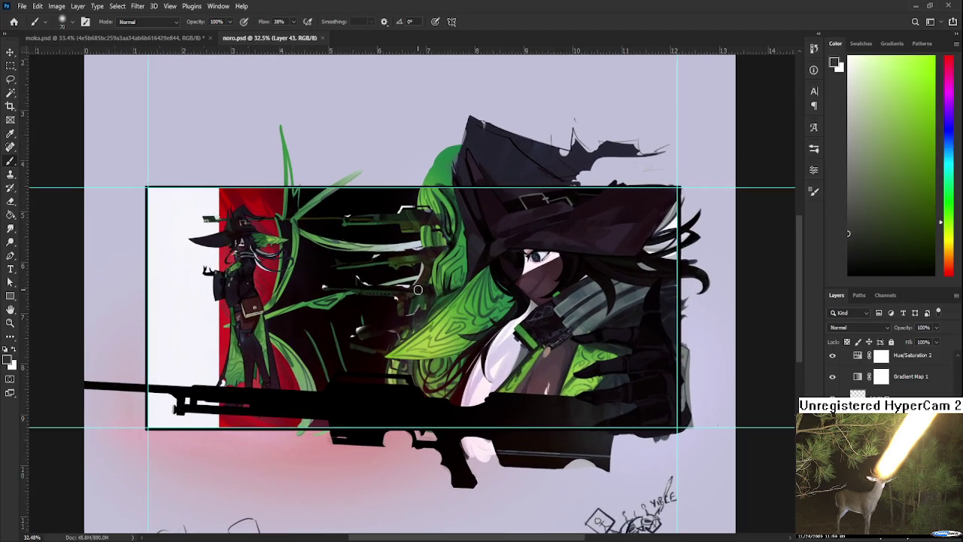
scroll(418, 290, up, 2)
scroll(417, 289, up, 2)
scroll(417, 289, up, 1)
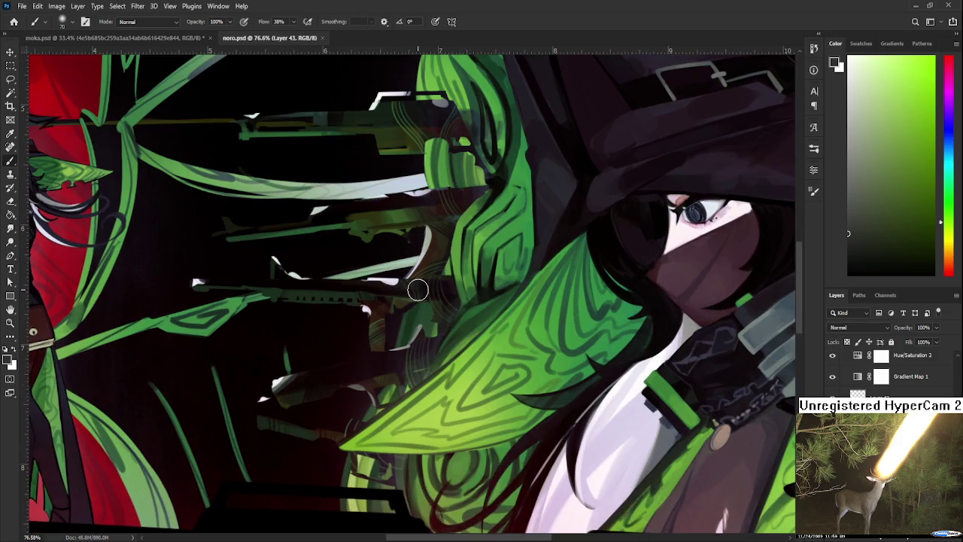
mouse_move(418, 289)
mouse_down()
mouse_move(547, 385)
mouse_move(494, 278)
mouse_up()
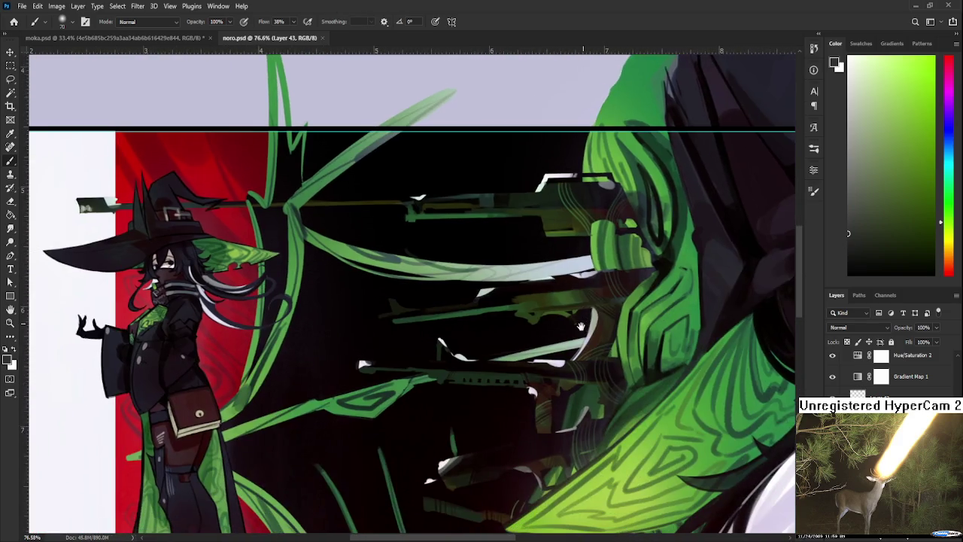
Zoom and pan around noro.psd to view the whole framed rifle-witch banner panel
scroll(497, 286, down, 1)
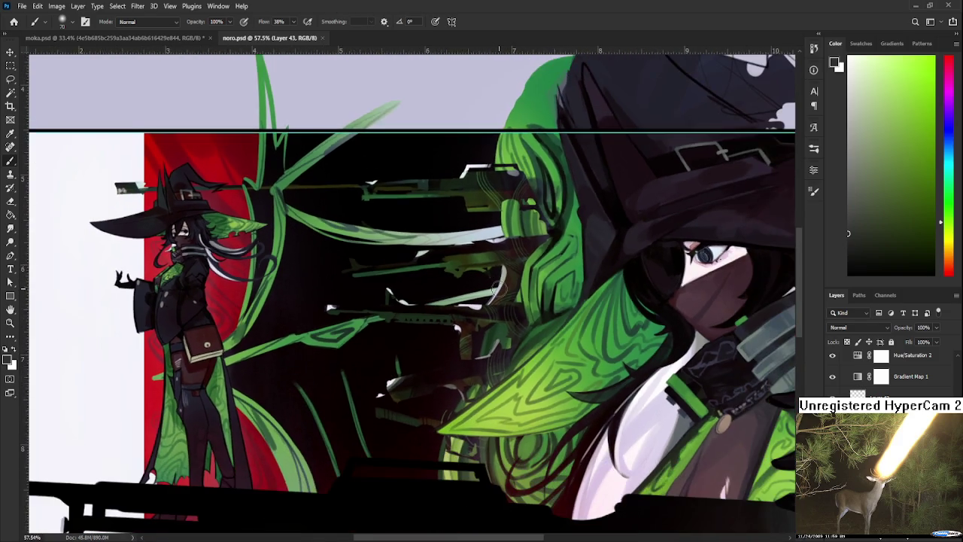
scroll(496, 286, down, 1)
drag(497, 286, 451, 258)
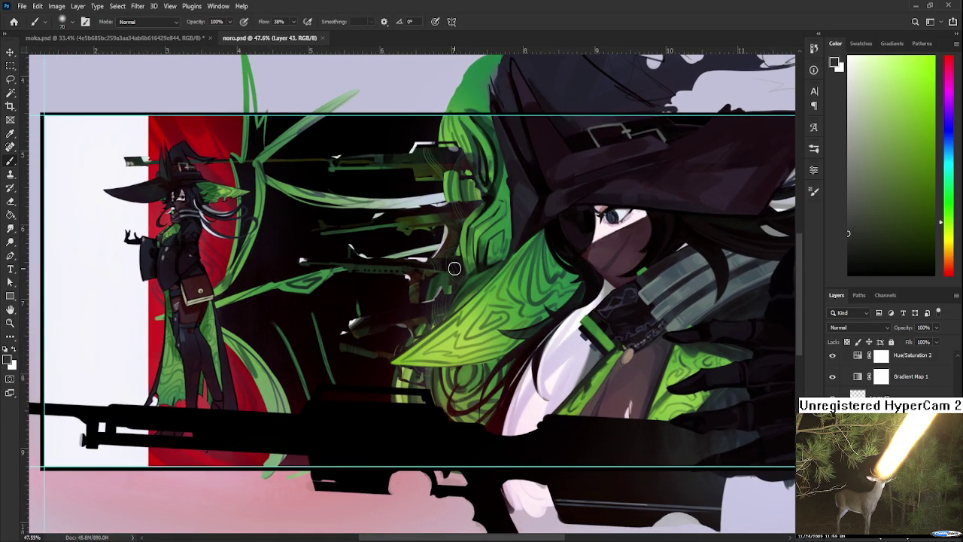
scroll(454, 268, down, 2)
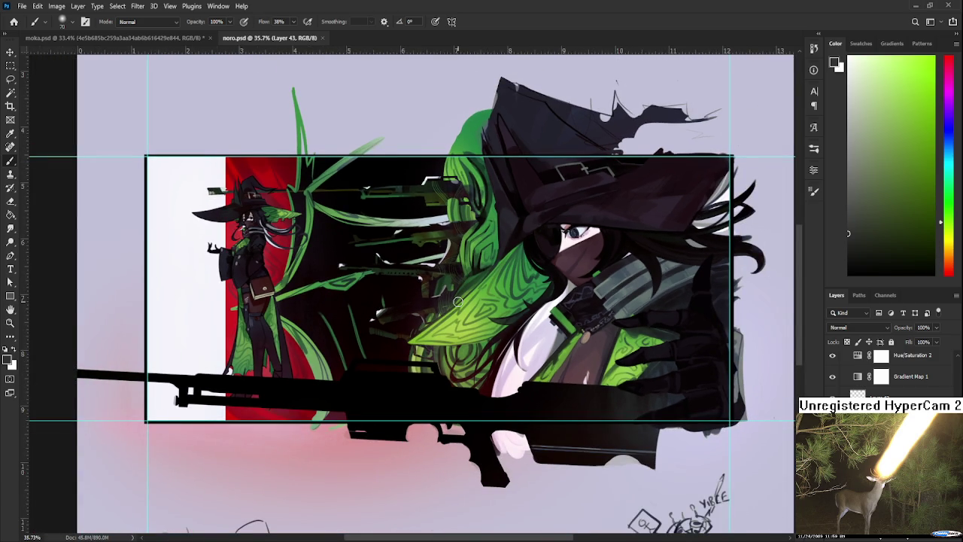
scroll(457, 302, up, 1)
scroll(417, 289, up, 3)
scroll(417, 290, up, 3)
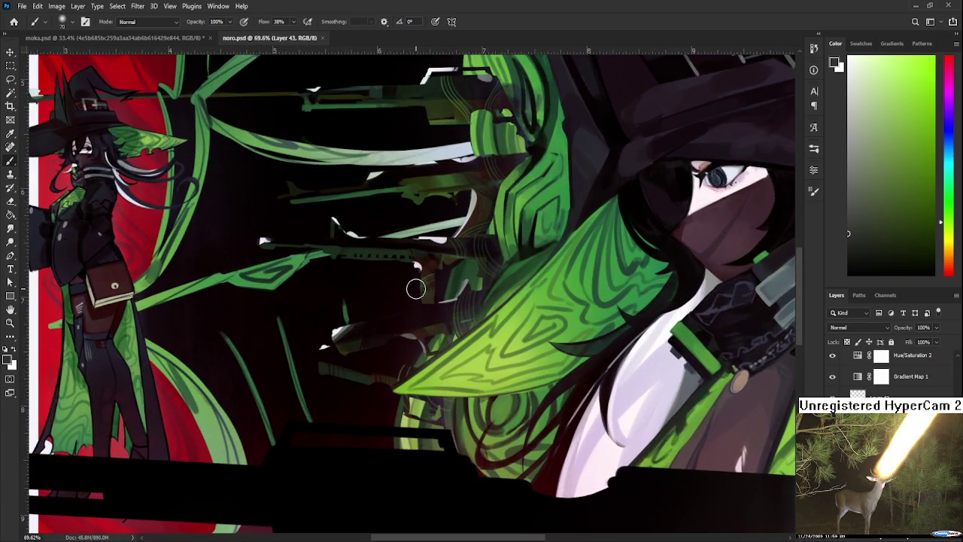
scroll(416, 289, up, 1)
scroll(414, 285, up, 1)
scroll(417, 346, up, 1)
scroll(423, 416, up, 1)
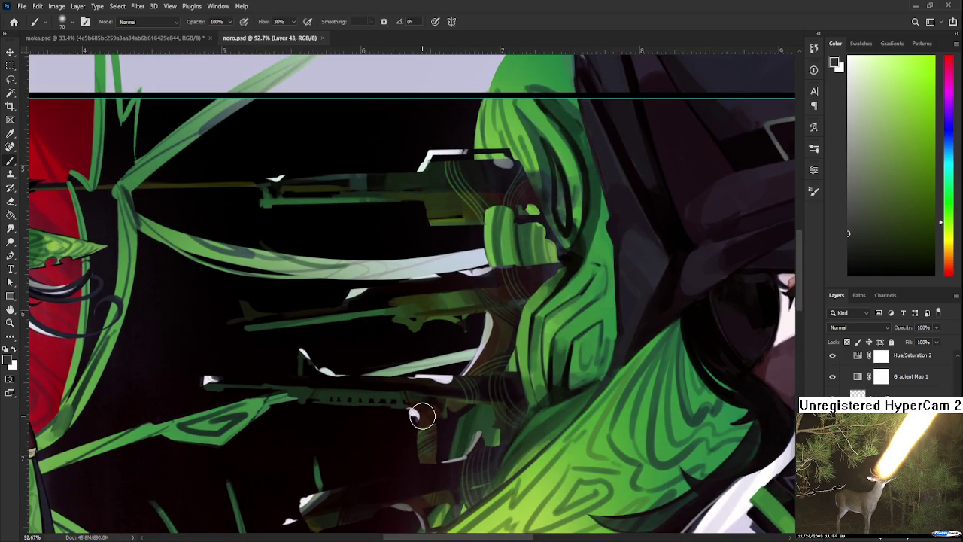
scroll(449, 396, down, 2)
scroll(450, 396, down, 1)
scroll(450, 396, down, 1)
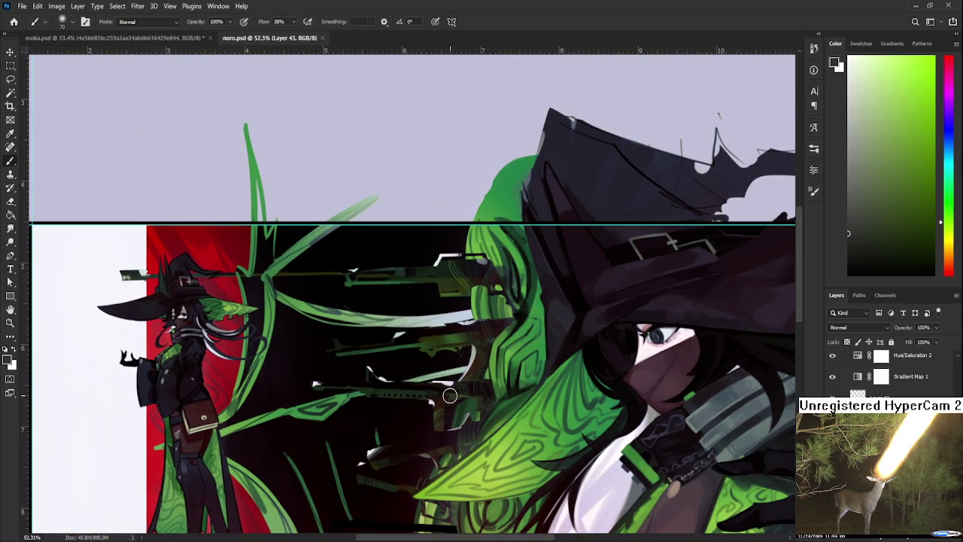
scroll(450, 396, up, 1)
scroll(449, 396, up, 2)
scroll(450, 396, up, 1)
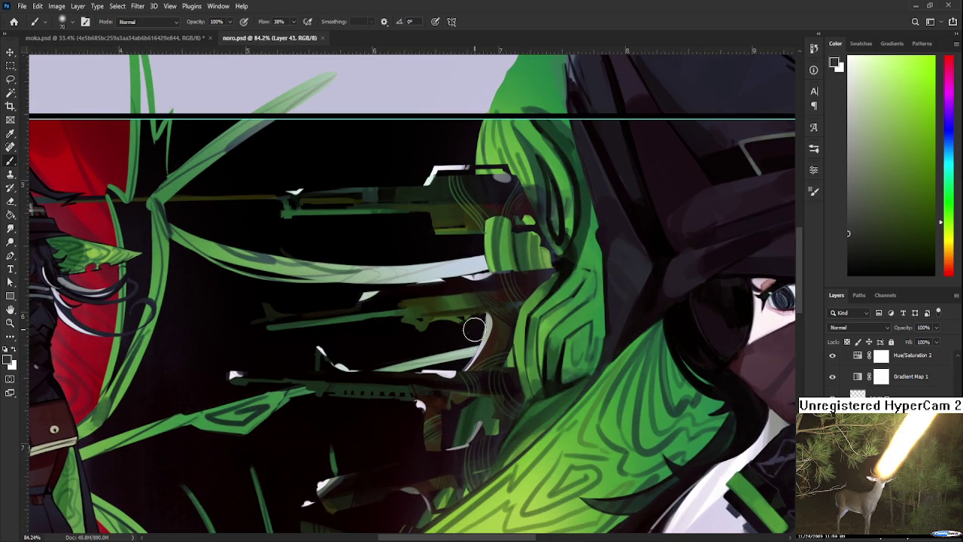
scroll(475, 337, down, 2)
scroll(478, 335, up, 2)
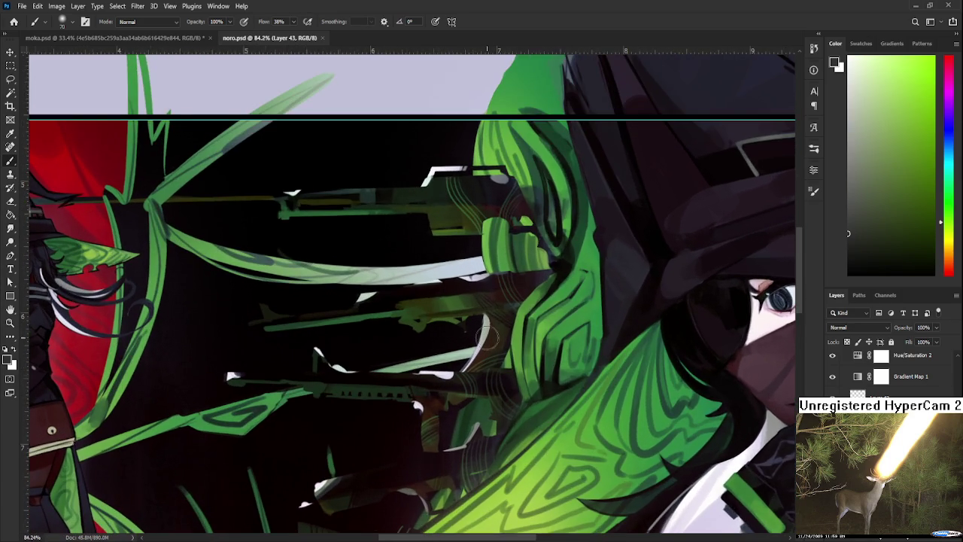
scroll(486, 334, down, 4)
scroll(487, 335, down, 1)
scroll(486, 334, up, 1)
scroll(488, 329, down, 1)
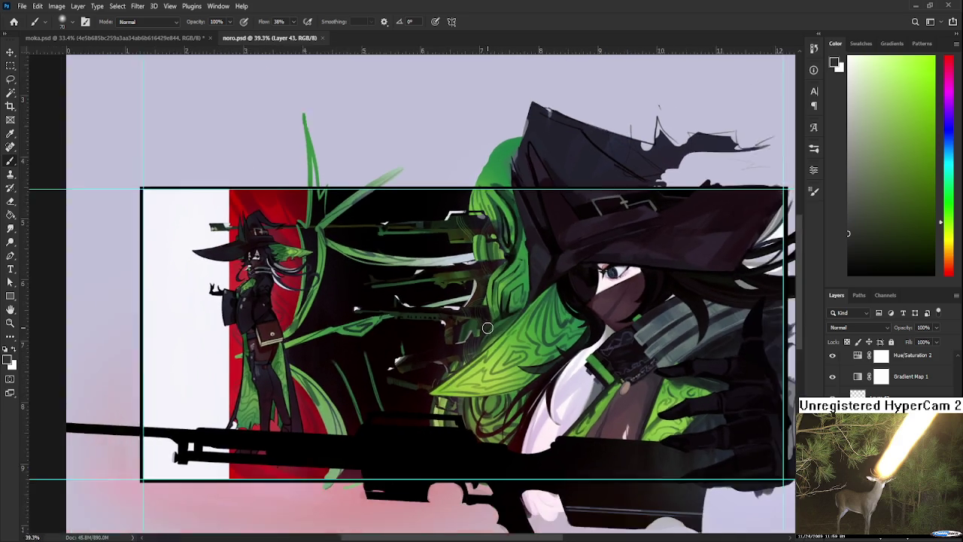
scroll(488, 328, down, 1)
drag(491, 364, 436, 342)
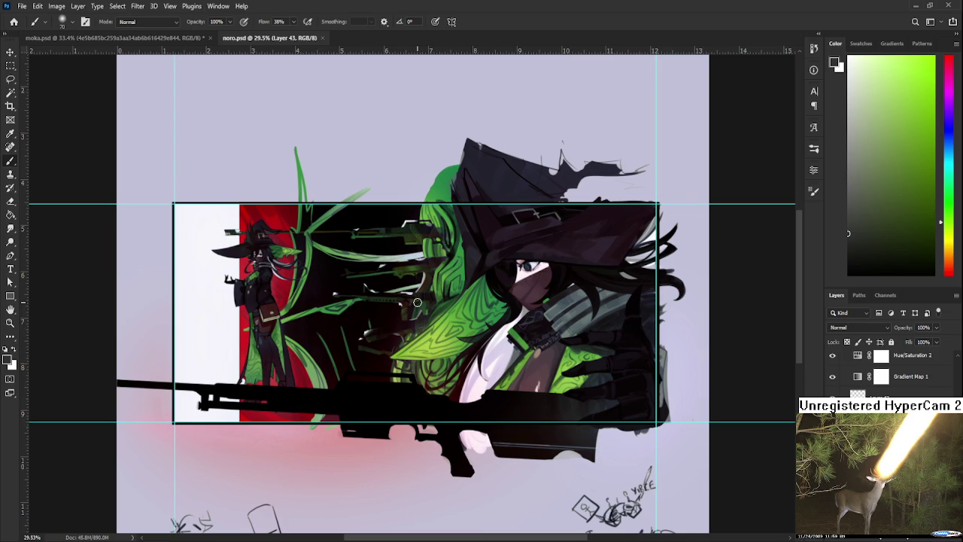
scroll(418, 302, up, 3)
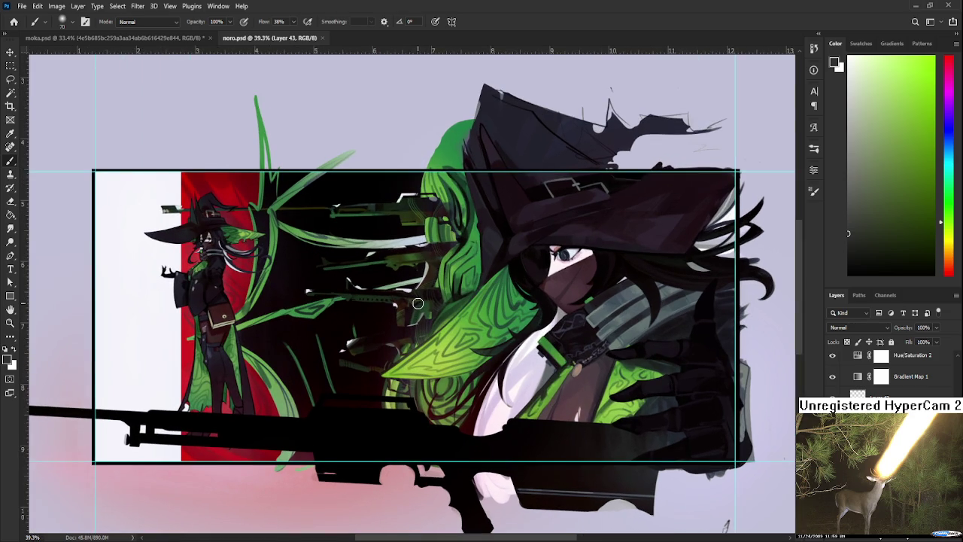
click(323, 37)
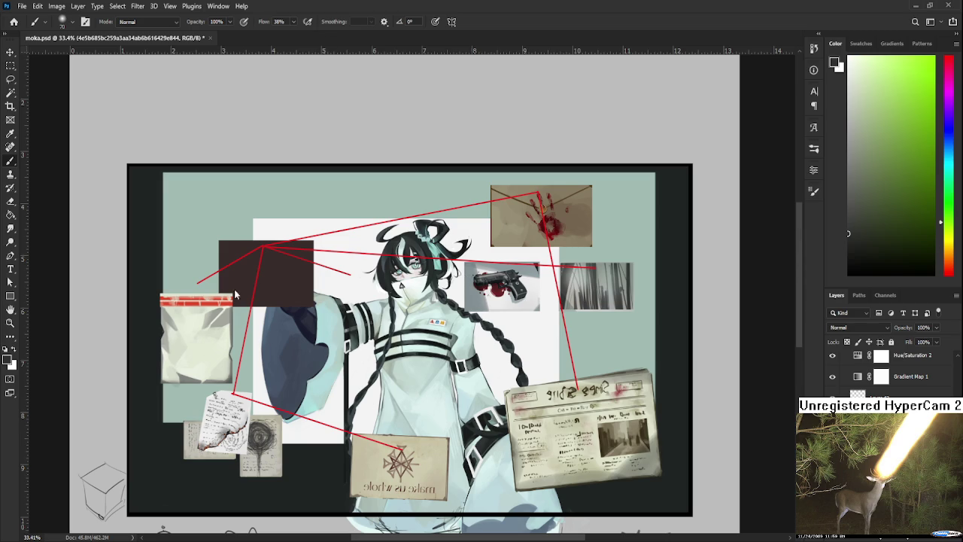
scroll(226, 331, up, 5)
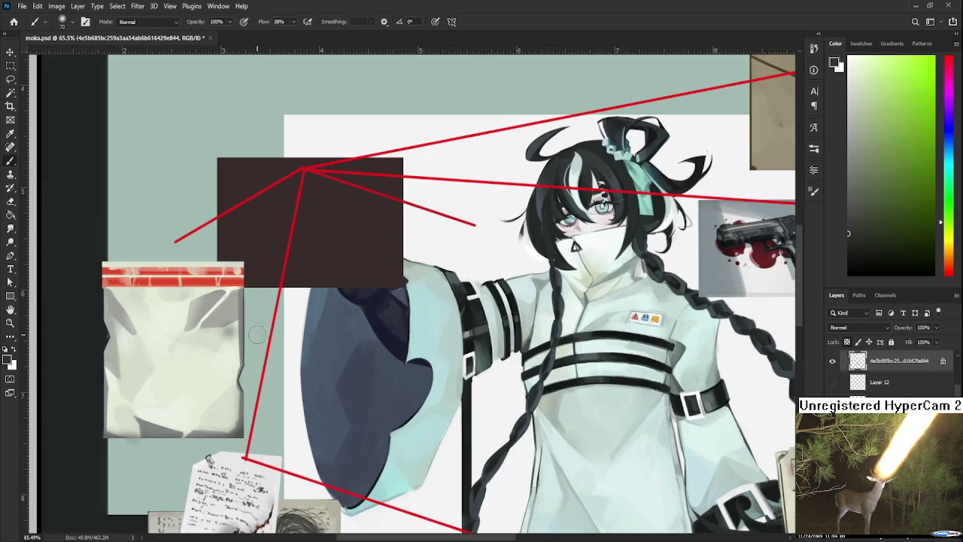
scroll(261, 335, down, 1)
scroll(422, 319, up, 2)
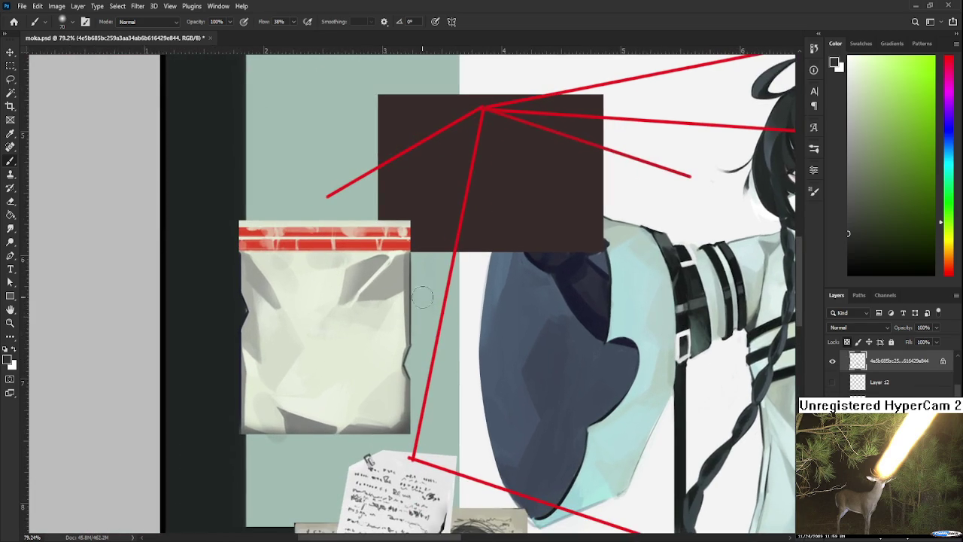
scroll(414, 306, down, 2)
drag(414, 305, 453, 307)
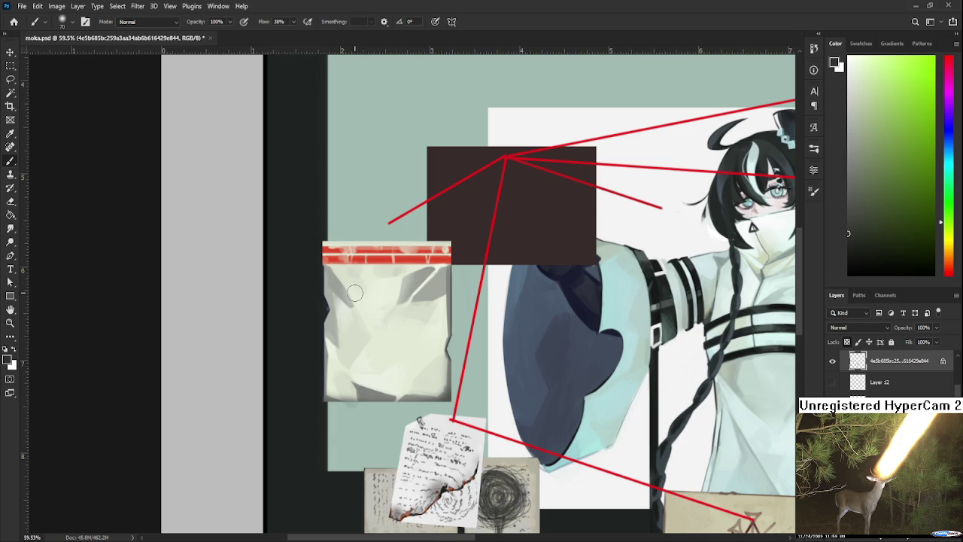
scroll(355, 293, up, 1)
scroll(355, 290, up, 1)
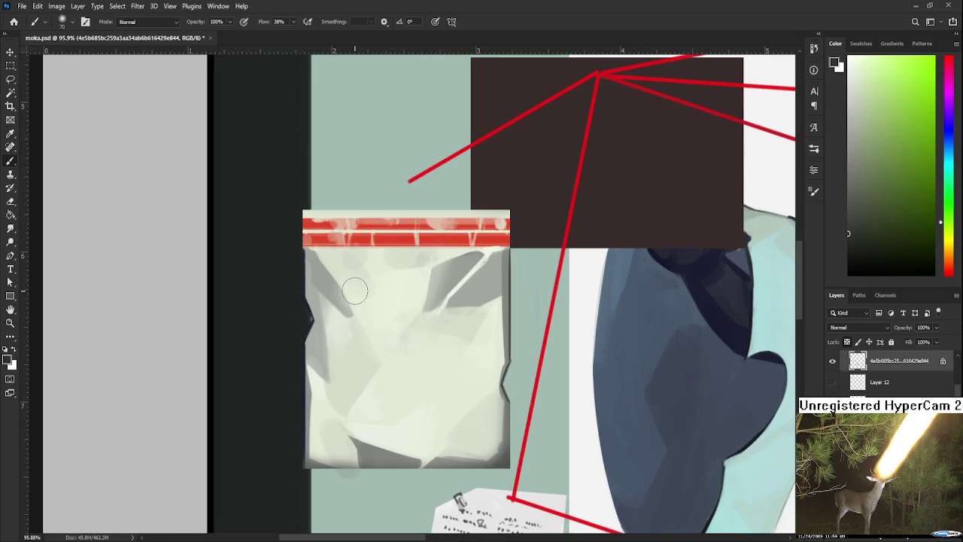
scroll(353, 292, down, 2)
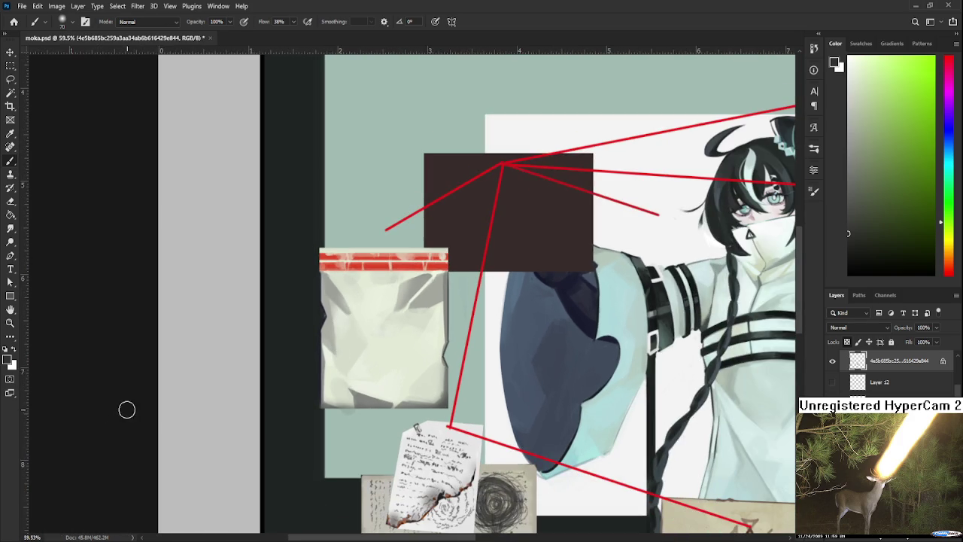
scroll(446, 336, up, 1)
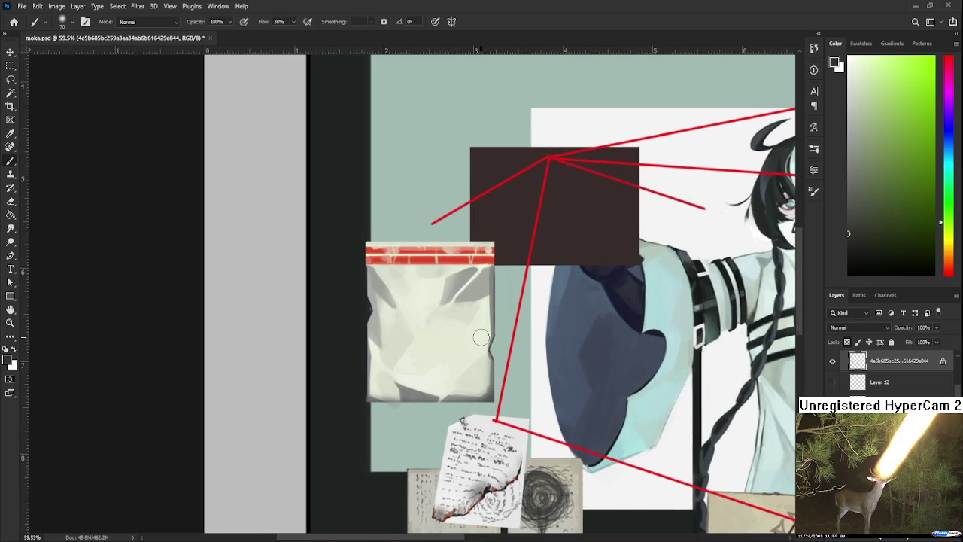
scroll(482, 335, up, 1)
scroll(484, 332, down, 1)
scroll(482, 335, down, 1)
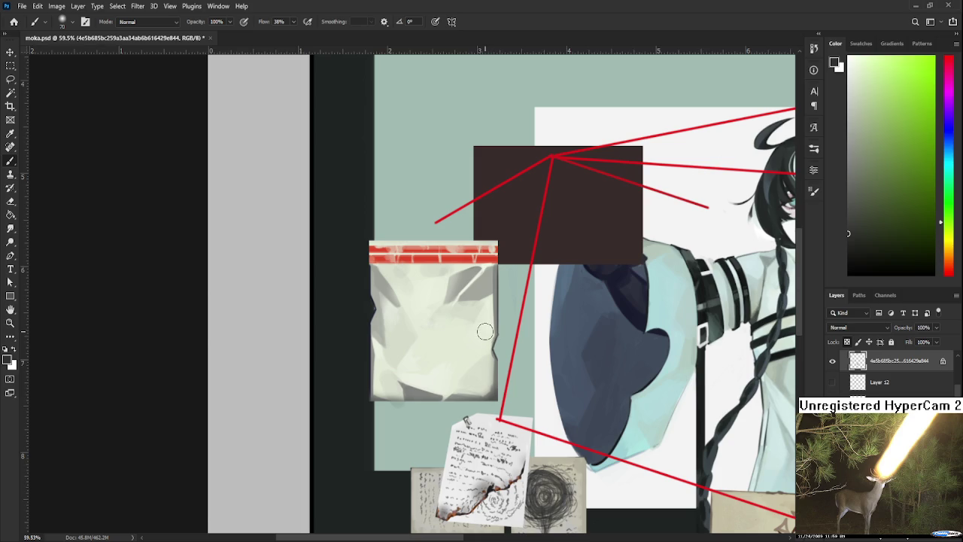
scroll(469, 353, up, 1)
scroll(469, 353, up, 1)
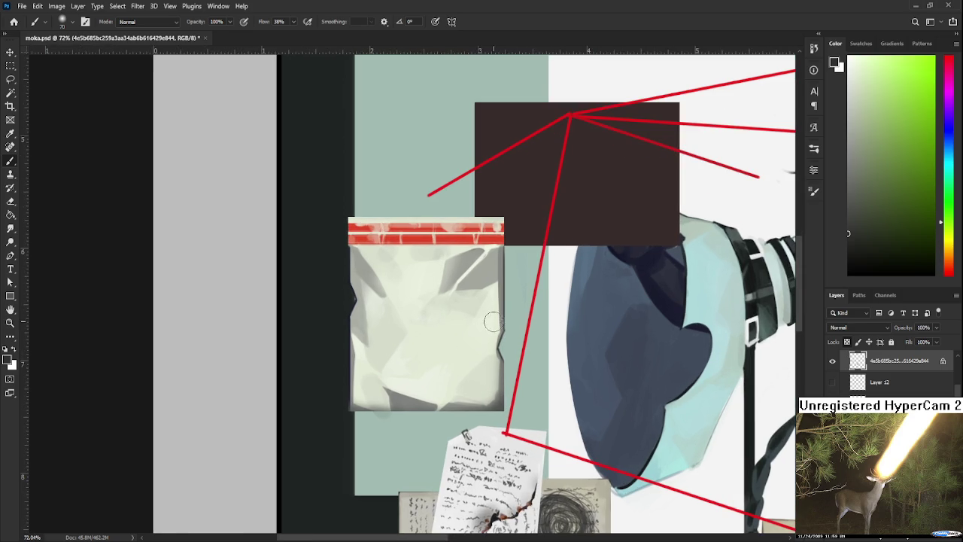
click(831, 361)
click(831, 361)
Blink the plastic bag layer's visibility, then create empty Layer 29 above it
click(831, 361)
click(831, 361)
scroll(442, 269, down, 1)
click(929, 539)
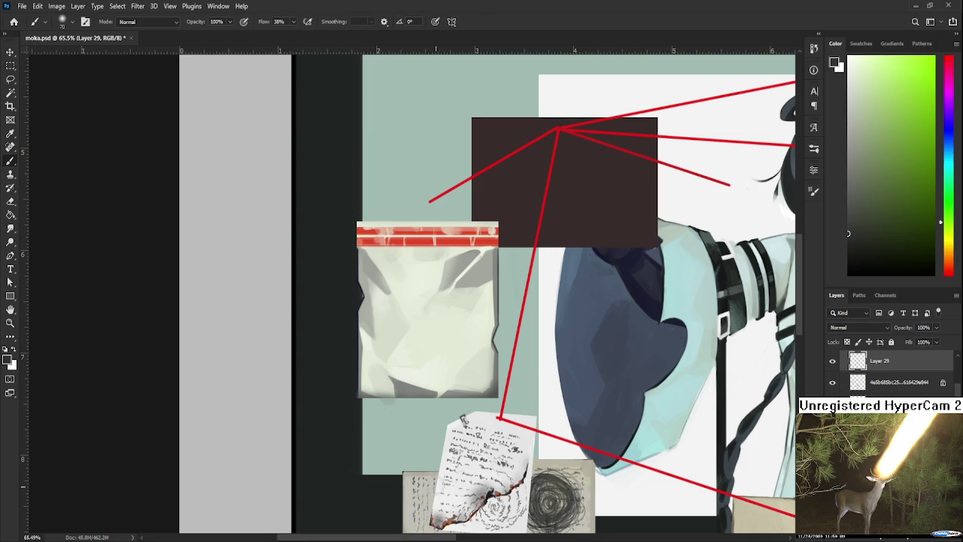
Pick a dark brown paint colour in the Color panel
scroll(425, 380, up, 5)
scroll(426, 380, up, 1)
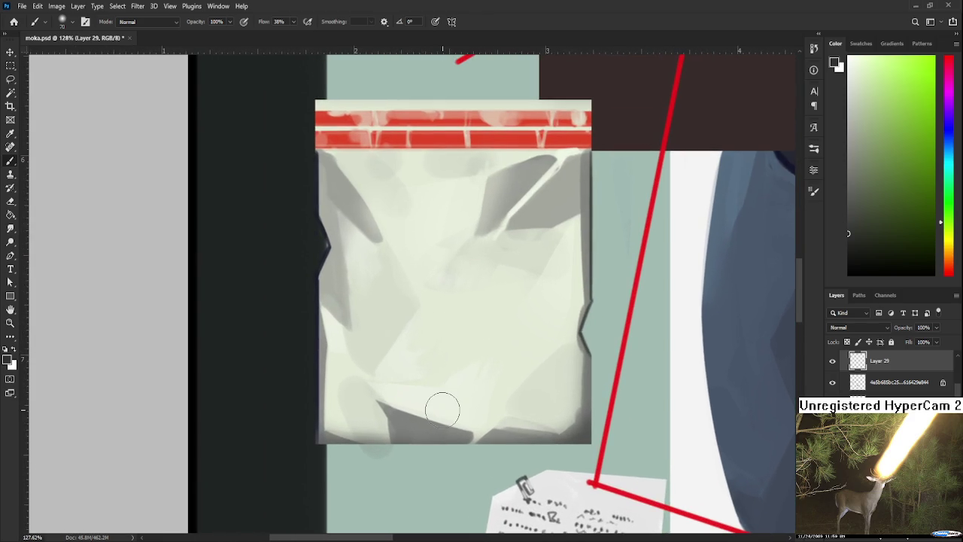
click(950, 258)
drag(911, 176, 912, 159)
drag(948, 260, 950, 254)
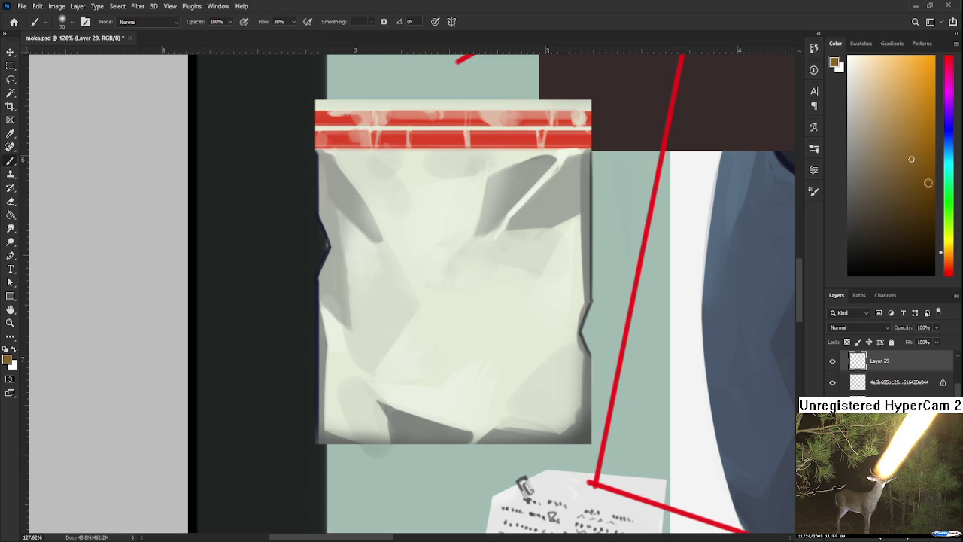
click(913, 184)
Reduce the brush size and try several brown strokes on the bag, undoing each
key(bracketleft)
key(bracketleft)
key(bracketleft)
drag(514, 263, 485, 393)
key(ctrl+z)
drag(559, 344, 476, 399)
key(ctrl+z)
drag(554, 263, 435, 366)
key(ctrl+z)
click(482, 320)
mouse_move(482, 329)
mouse_down()
mouse_move(461, 350)
mouse_move(484, 330)
mouse_up()
key(ctrl+z)
Paint a curved brown stroke inside the bag, comparing it via undo and redo
scroll(457, 320, down, 2)
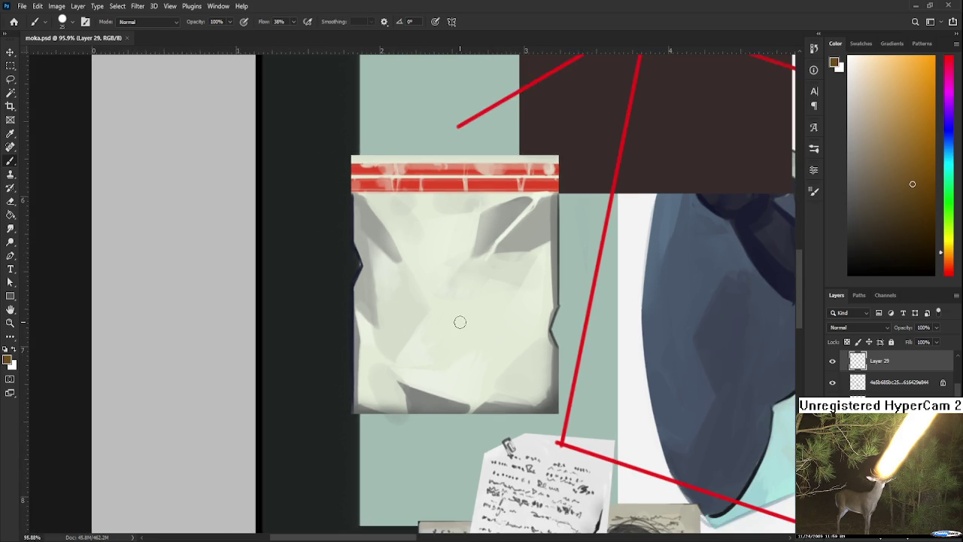
scroll(458, 320, down, 2)
scroll(458, 320, up, 2)
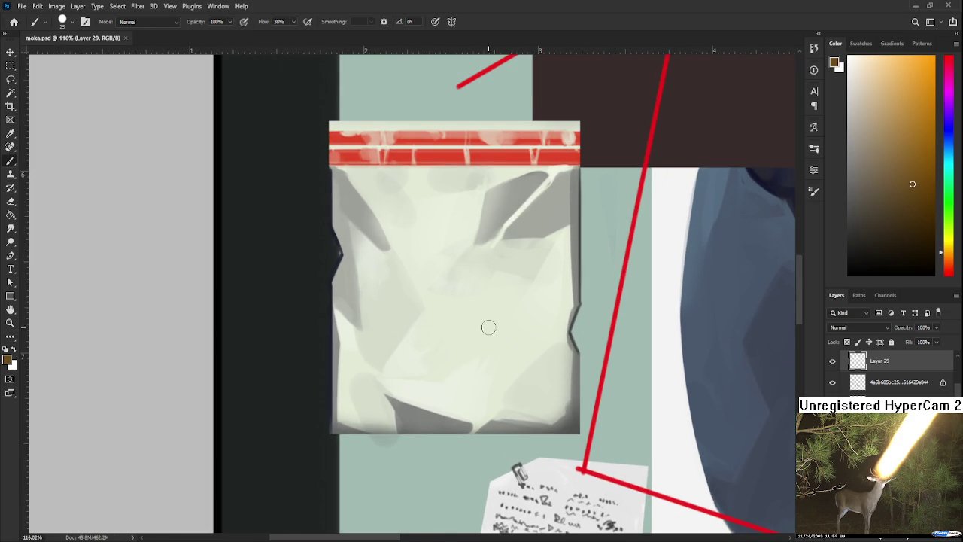
scroll(424, 346, right, 1)
drag(444, 345, 452, 390)
key(ctrl+z)
drag(434, 346, 459, 387)
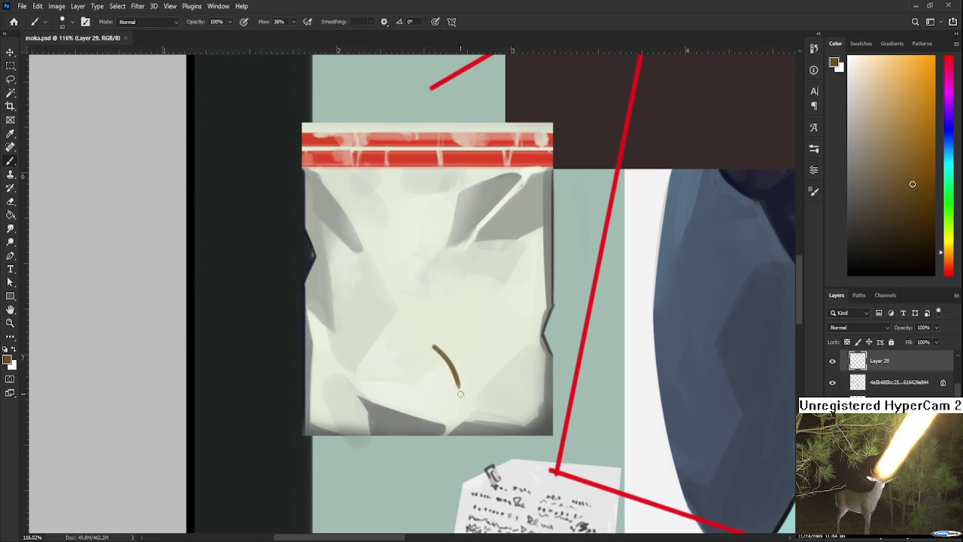
key(ctrl+z)
key(ctrl+shift+z)
key(ctrl+z)
key(ctrl+shift+z)
key(ctrl+z)
key(ctrl+shift+z)
key(ctrl+z)
key(ctrl+shift+z)
key(ctrl+z)
key(ctrl+shift+z)
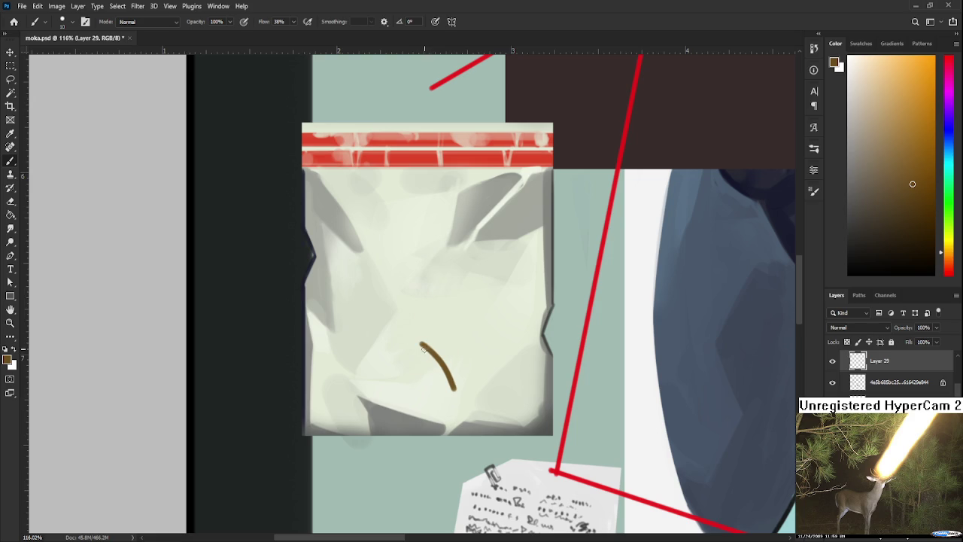
Settle on the filled brown seed shape with its hook stroke and widen its top
key(ctrl+shift+z)
key(ctrl+z)
key(ctrl+shift+z)
key(ctrl+z)
key(ctrl+shift+z)
key(ctrl+shift+z)
key(ctrl+z)
key(ctrl+z)
key(ctrl+shift+z)
key(ctrl+shift+z)
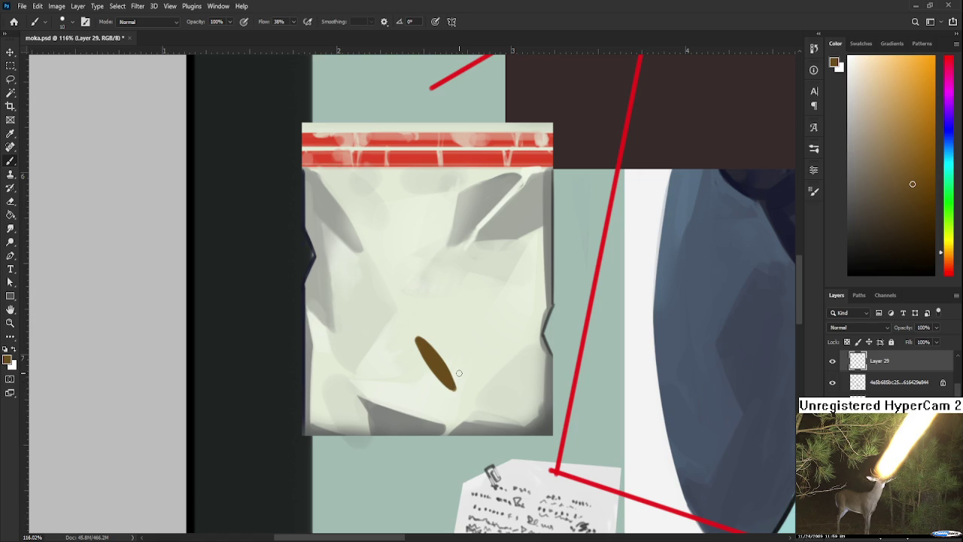
key(ctrl+shift+z)
key(ctrl+shift+z)
key(ctrl+z)
key(ctrl+z)
key(ctrl+shift+z)
key(ctrl+z)
key(ctrl+shift+z)
mouse_move(426, 336)
mouse_down()
mouse_move(445, 339)
mouse_move(453, 369)
mouse_up()
key(ctrl+z)
key(e)
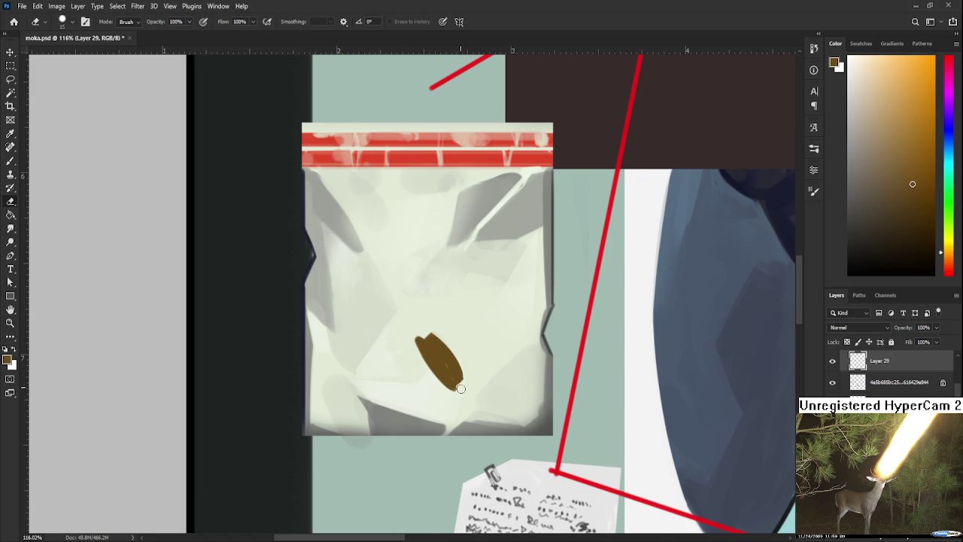
Try stem, hook and straight-edge brush strokes on the brown shape, undoing most
drag(460, 388, 438, 410)
key(b)
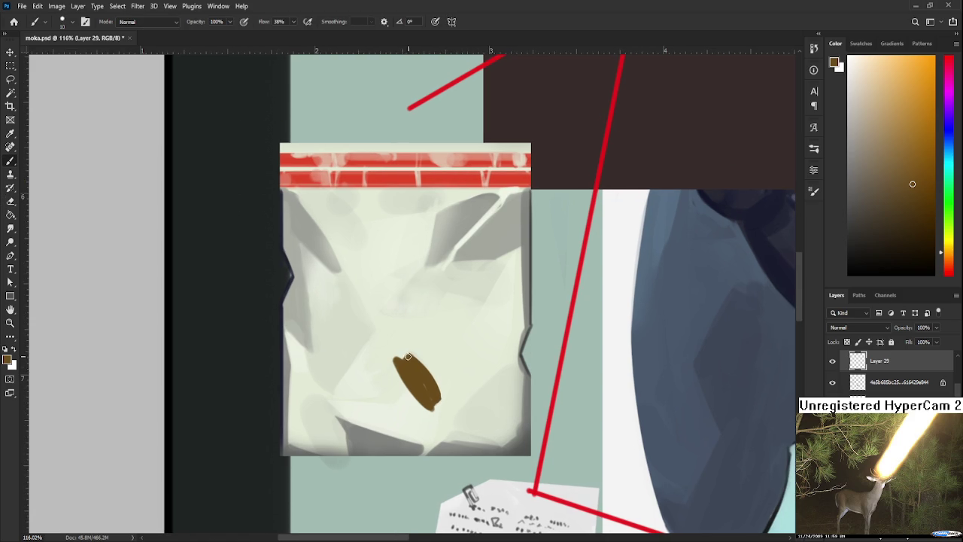
drag(407, 355, 468, 307)
key(ctrl+z)
key(ctrl+z)
mouse_move(413, 348)
mouse_down()
mouse_move(468, 310)
mouse_move(504, 356)
mouse_up()
key(ctrl+z)
drag(471, 304, 504, 354)
key(ctrl+z)
drag(472, 305, 505, 344)
key(ctrl+z)
key(ctrl+z)
mouse_move(444, 399)
mouse_down()
mouse_move(506, 345)
mouse_move(477, 337)
mouse_move(396, 347)
mouse_move(451, 316)
mouse_up()
key(ctrl+z)
Fill the shape solid brown, covering its light streaks
mouse_move(412, 362)
mouse_down()
mouse_move(463, 320)
mouse_move(472, 329)
mouse_up()
mouse_move(429, 392)
mouse_down()
mouse_move(459, 363)
mouse_move(431, 382)
mouse_up()
mouse_move(449, 332)
mouse_down()
mouse_move(490, 352)
mouse_move(475, 324)
mouse_move(457, 322)
mouse_move(474, 303)
mouse_move(482, 340)
mouse_move(492, 336)
mouse_up()
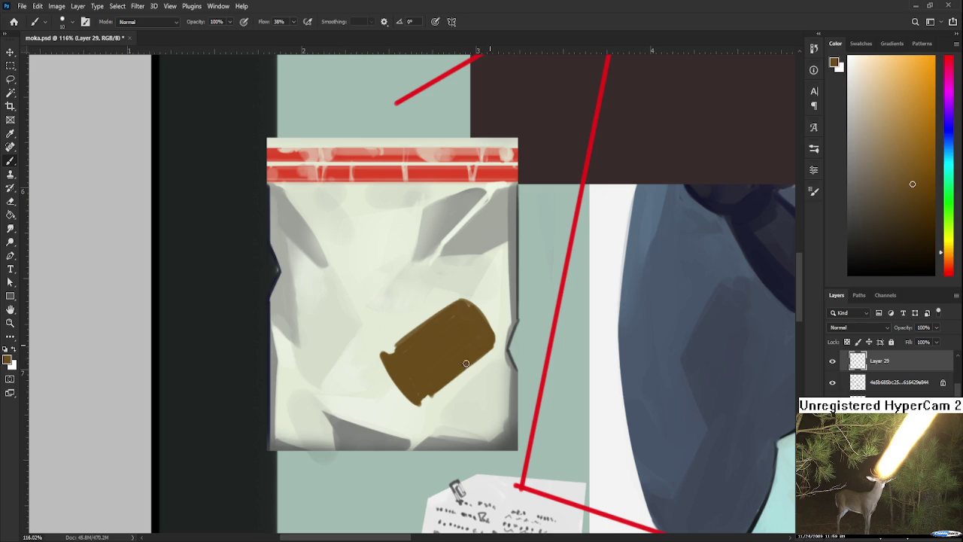
key(e)
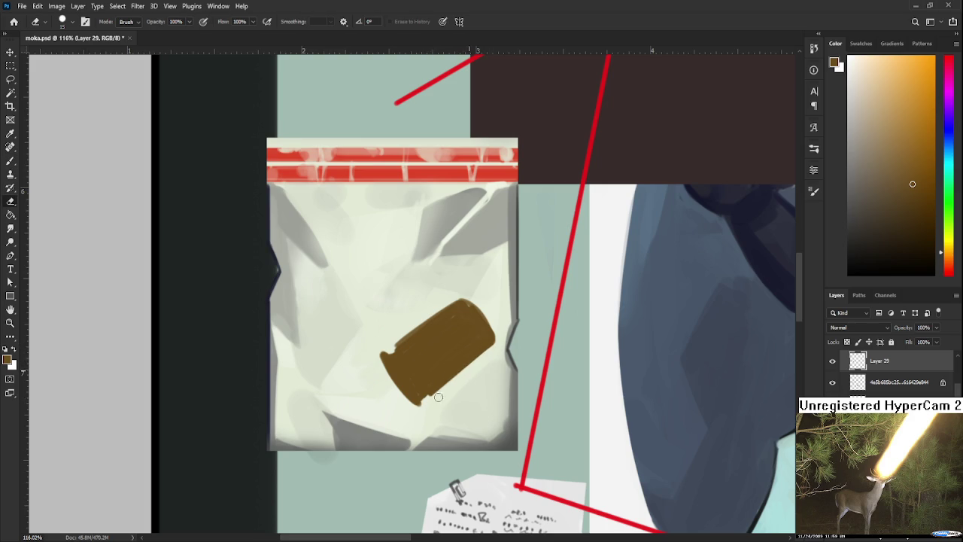
drag(512, 332, 487, 367)
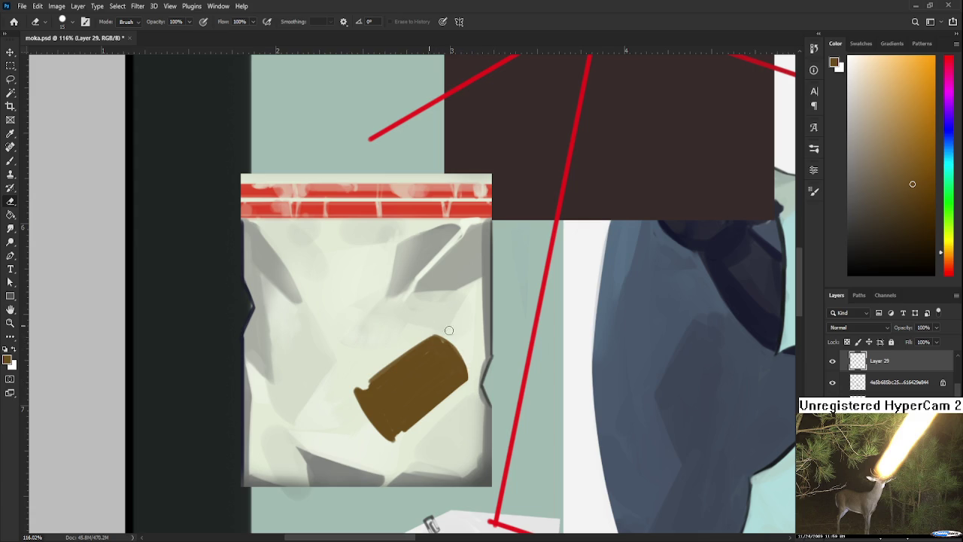
scroll(454, 331, down, 2)
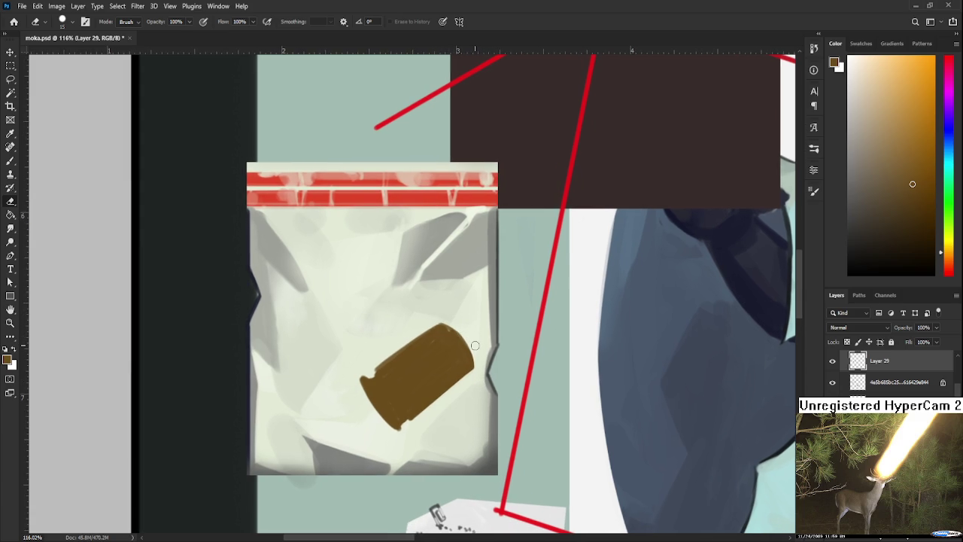
scroll(474, 335, up, 1)
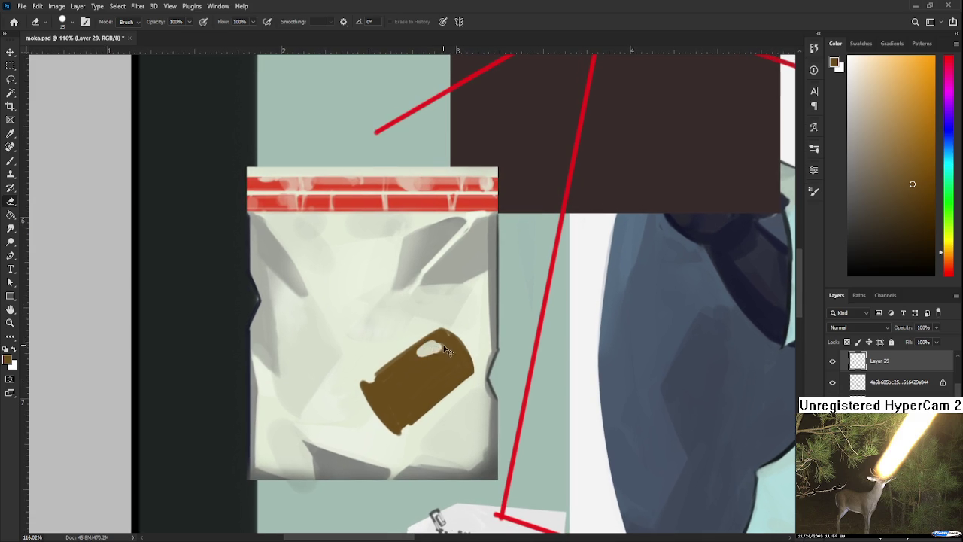
key(b)
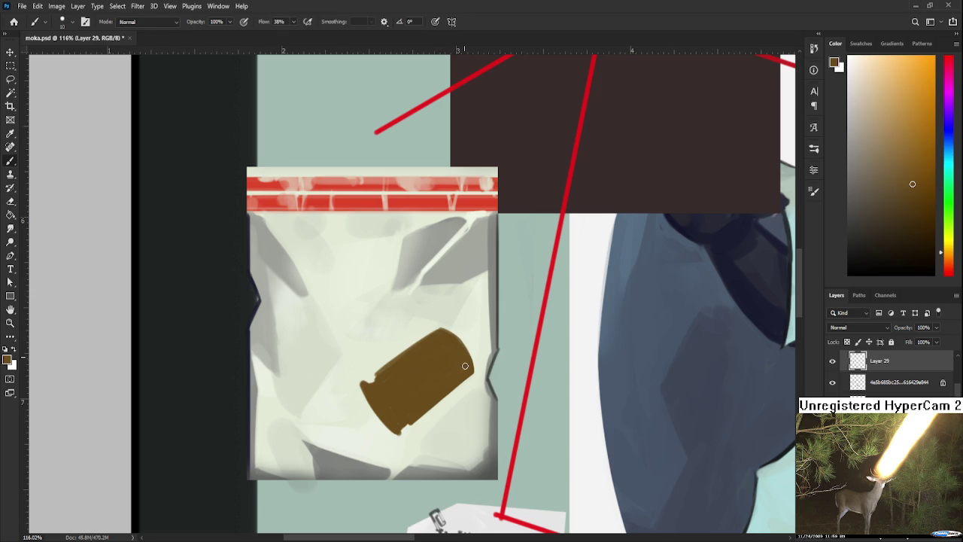
drag(407, 409, 409, 381)
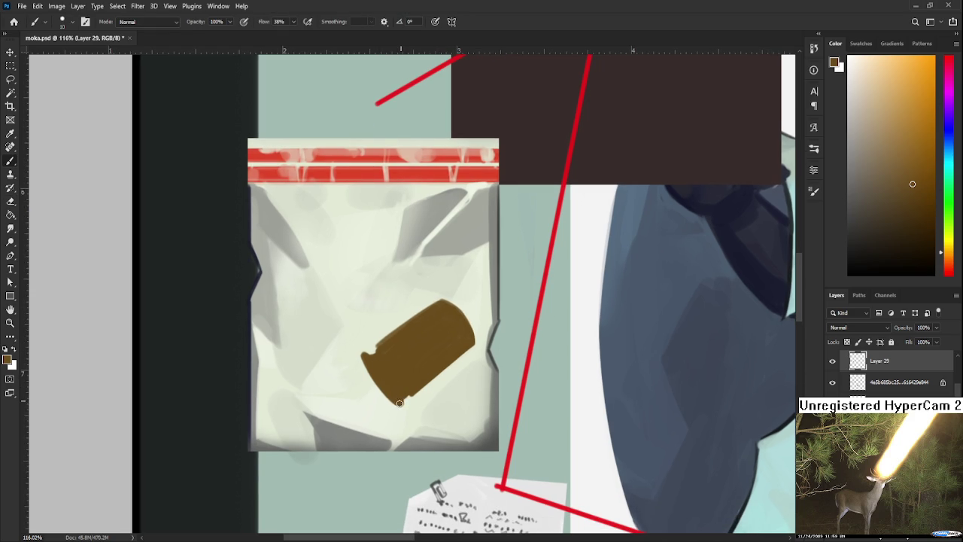
drag(407, 388, 407, 392)
Erase to trim the casing's right edge and smooth its bottom tip
key(e)
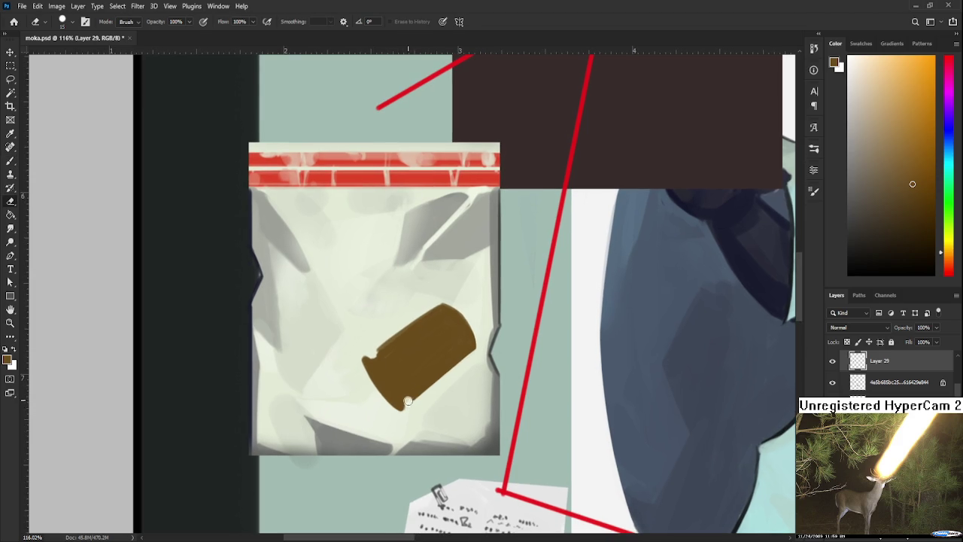
key(b)
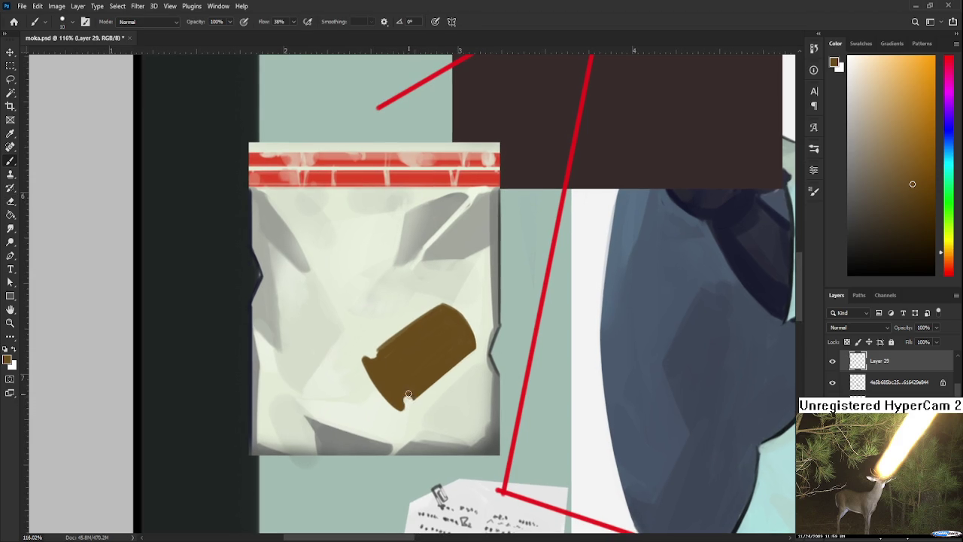
key(e)
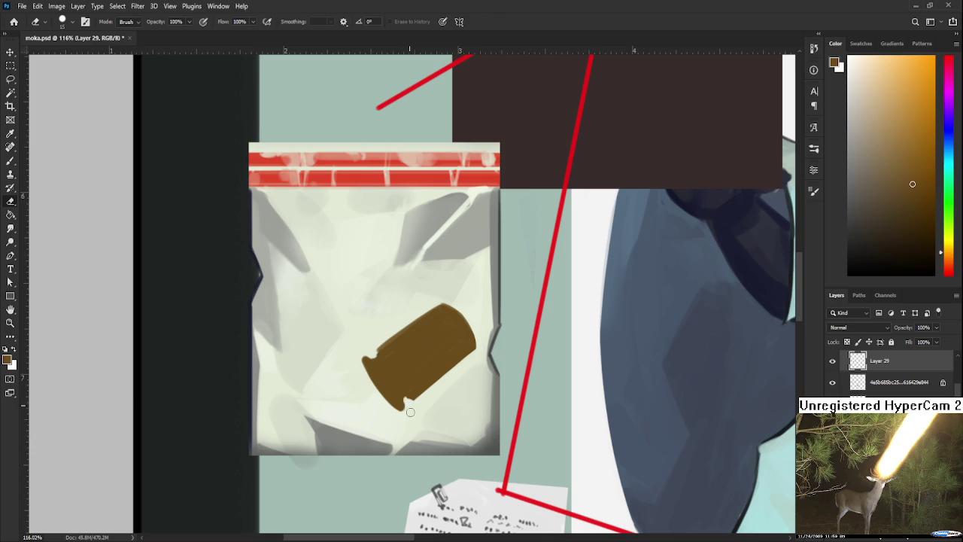
key(b)
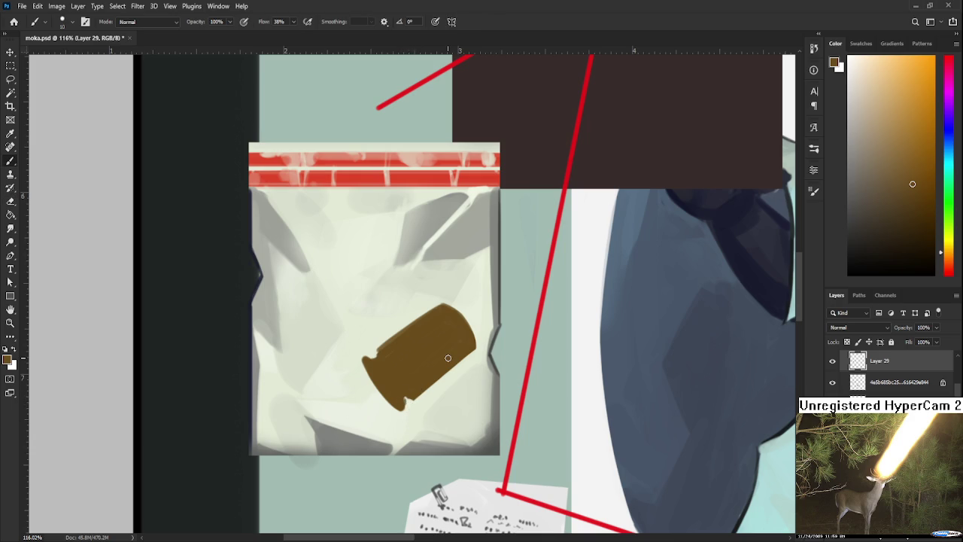
key(e)
drag(460, 311, 479, 360)
drag(416, 401, 409, 407)
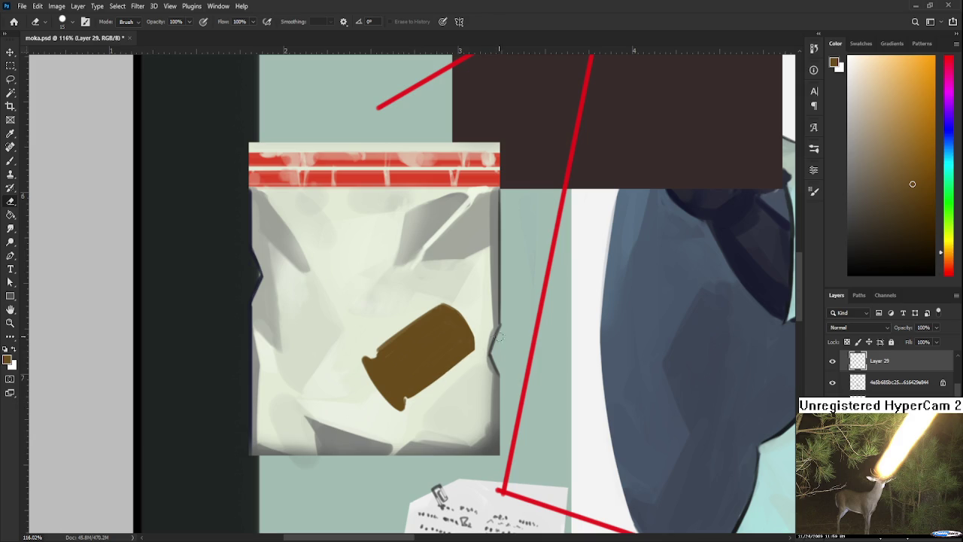
mouse_move(374, 350)
mouse_down()
mouse_move(366, 342)
mouse_move(353, 357)
mouse_up()
key(ctrl+z)
Shrink the brown bullet to about a third and move it lower in the bag
scroll(445, 384, down, 2)
scroll(448, 384, down, 1)
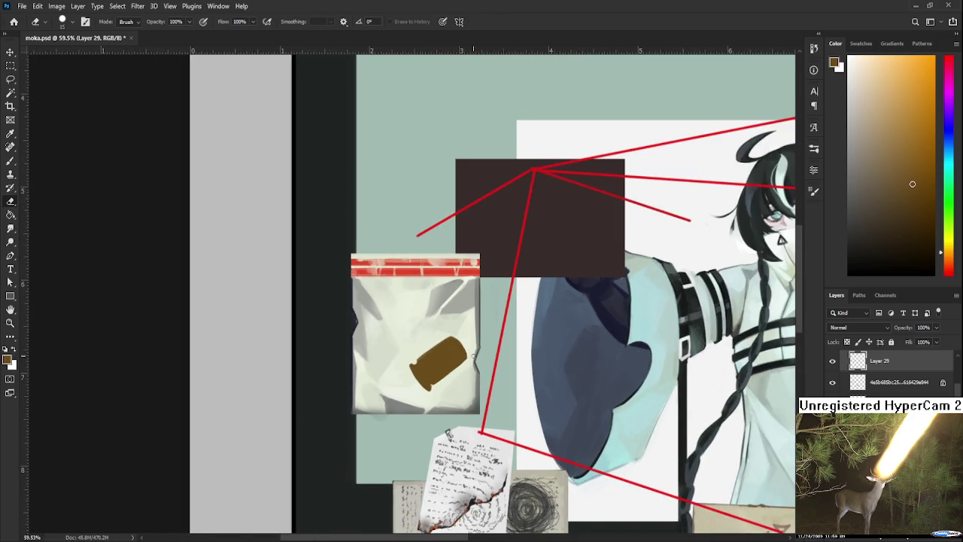
scroll(452, 369, up, 3)
key(ctrl+t)
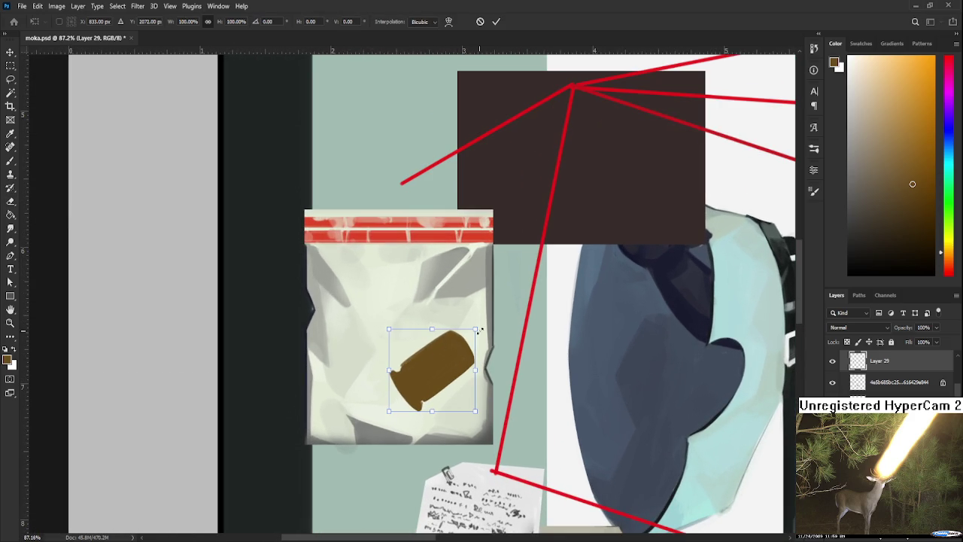
drag(474, 328, 426, 391)
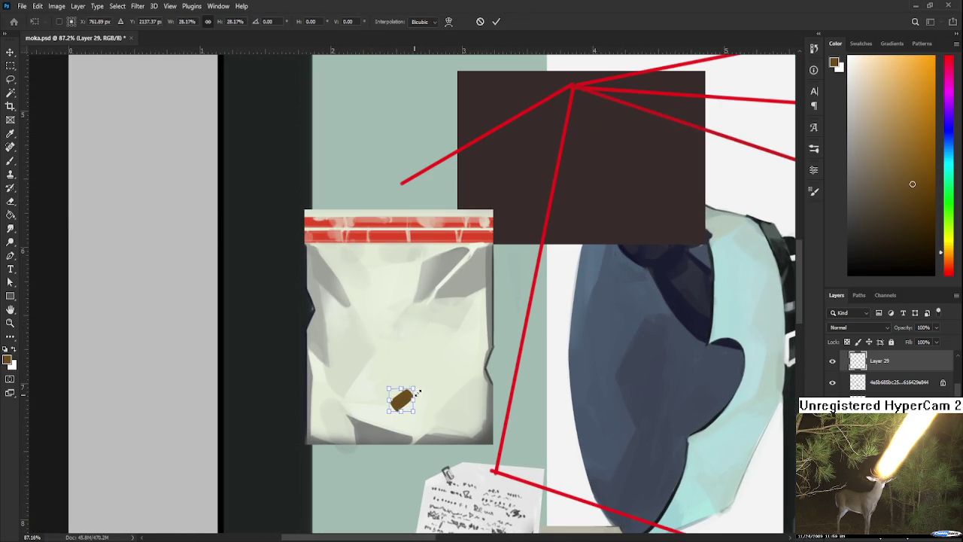
drag(406, 399, 418, 406)
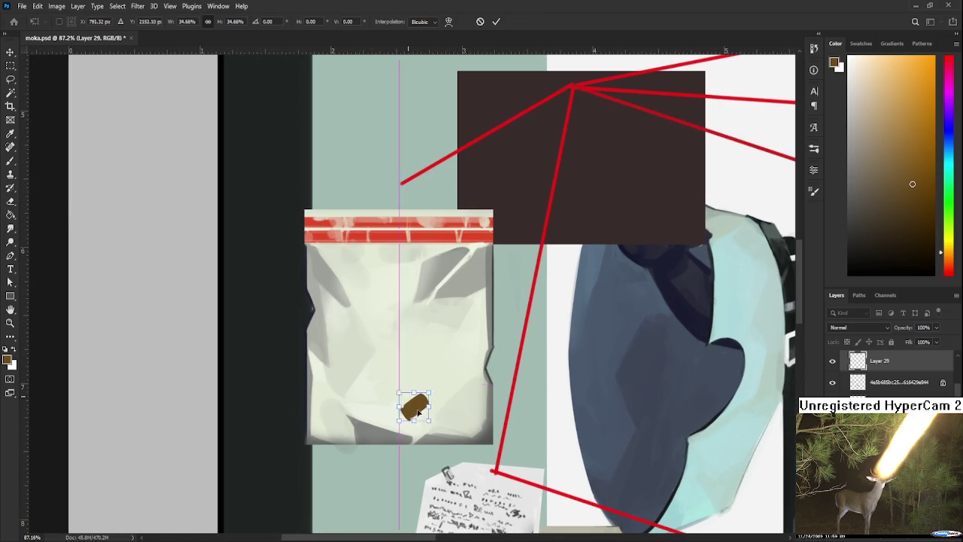
key(Return)
alt+scroll(418, 406, up, 5)
Trim excess brown from the bullet's edges with the Eraser
key(e)
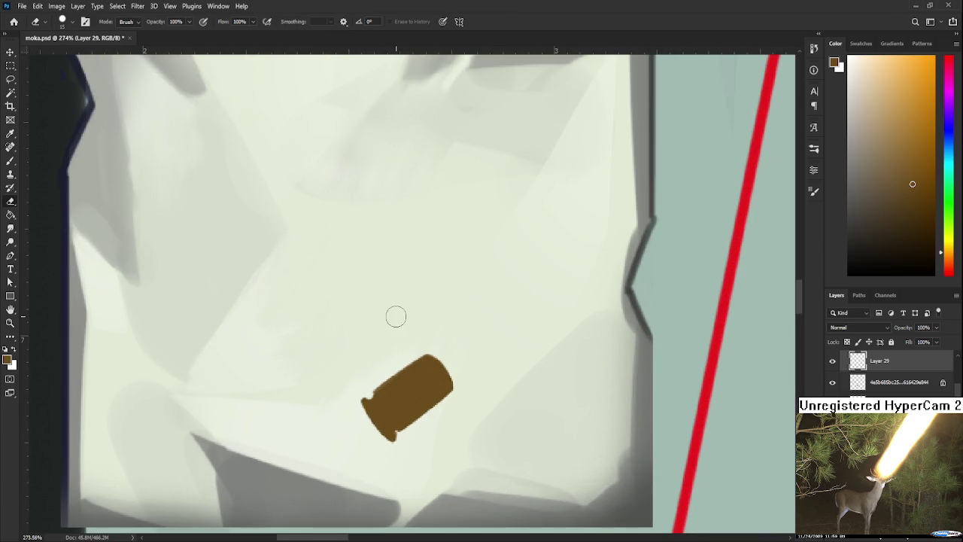
alt+scroll(396, 316, down, 1)
alt+scroll(404, 344, down, 1)
alt+scroll(403, 347, down, 1)
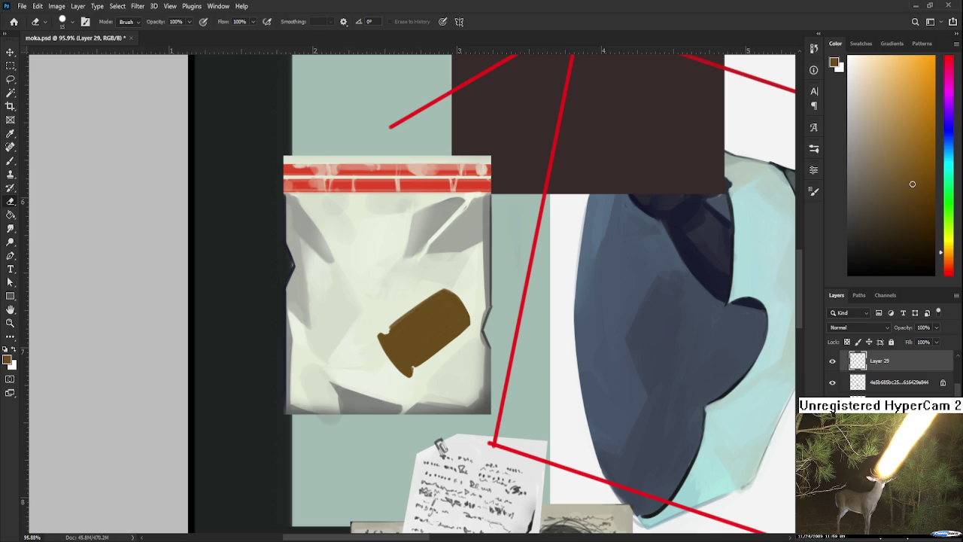
key(ctrl+z)
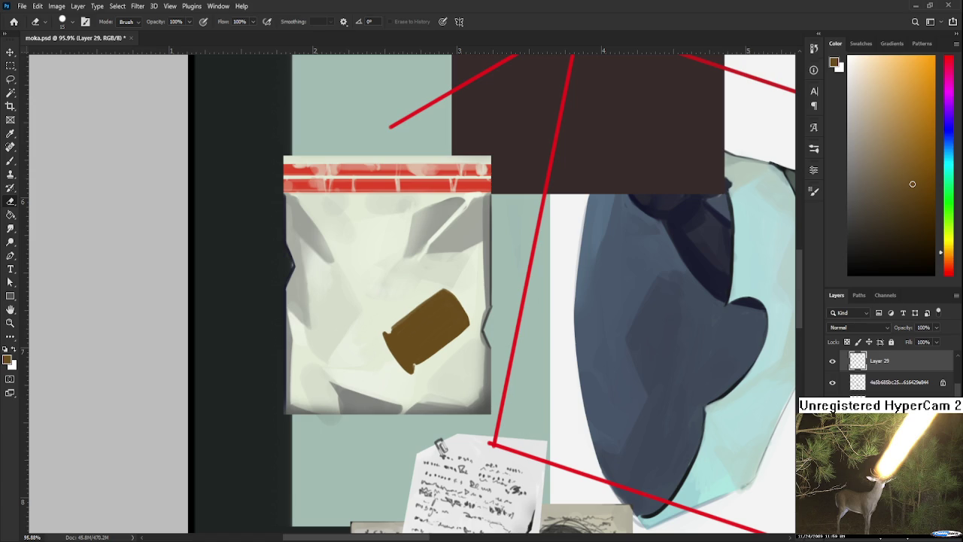
Scale the bullet down to about 27% and rotate it about 15°
key(ctrl+t)
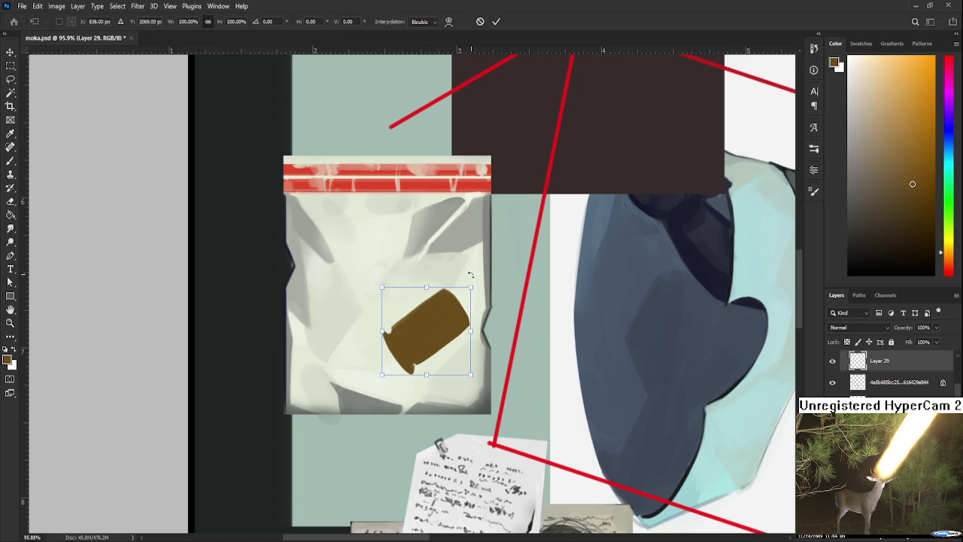
mouse_move(475, 285)
mouse_down()
mouse_move(412, 351)
mouse_move(439, 390)
mouse_move(447, 387)
mouse_up()
scroll(392, 351, up, 3)
drag(450, 387, 464, 388)
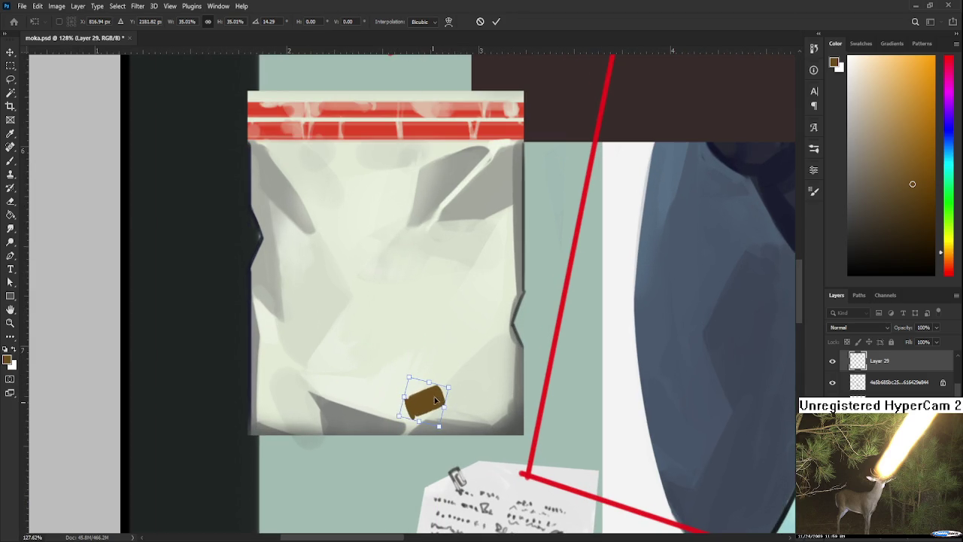
key(Return)
key(e)
scroll(474, 382, down, 3)
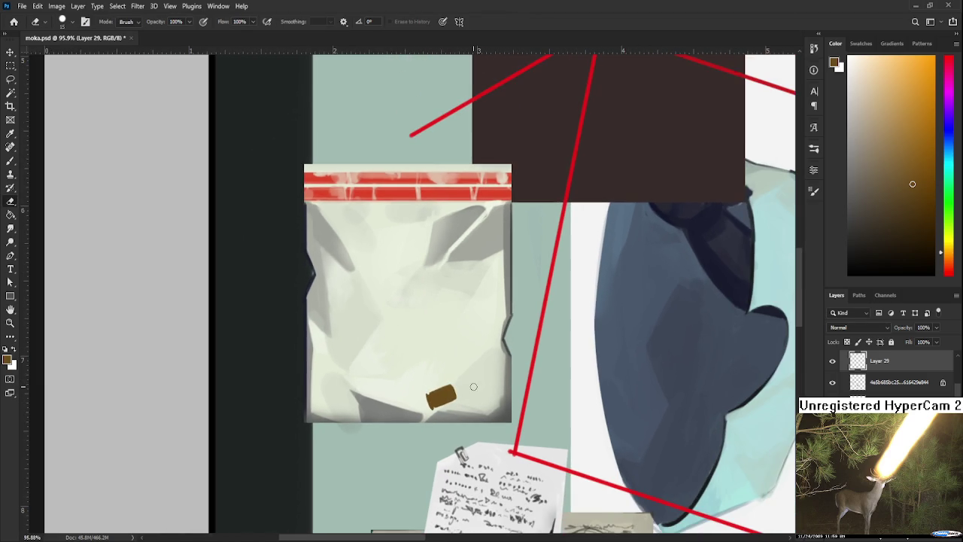
scroll(397, 381, up, 1)
scroll(398, 381, up, 1)
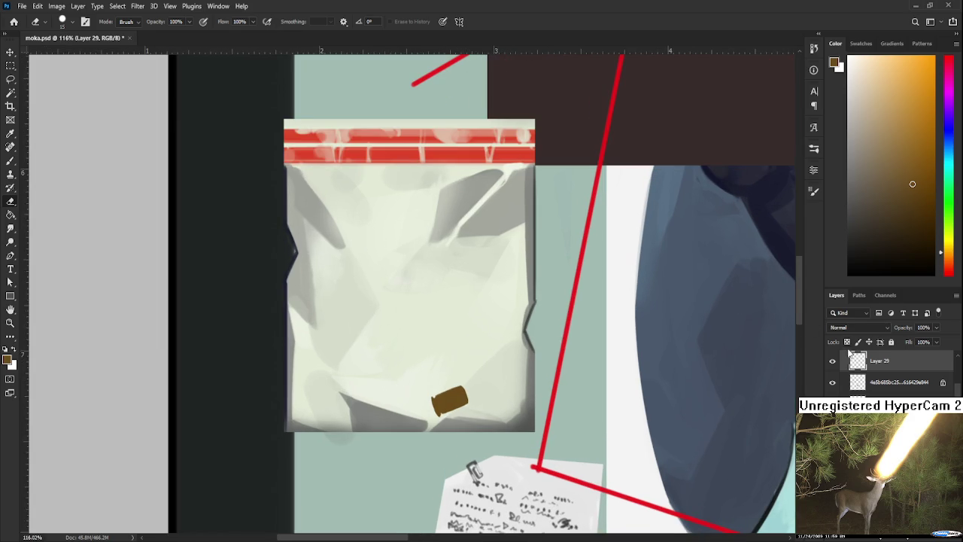
Brush golden highlights onto the bullet casing, sampling its browns and a darker shade
key(b)
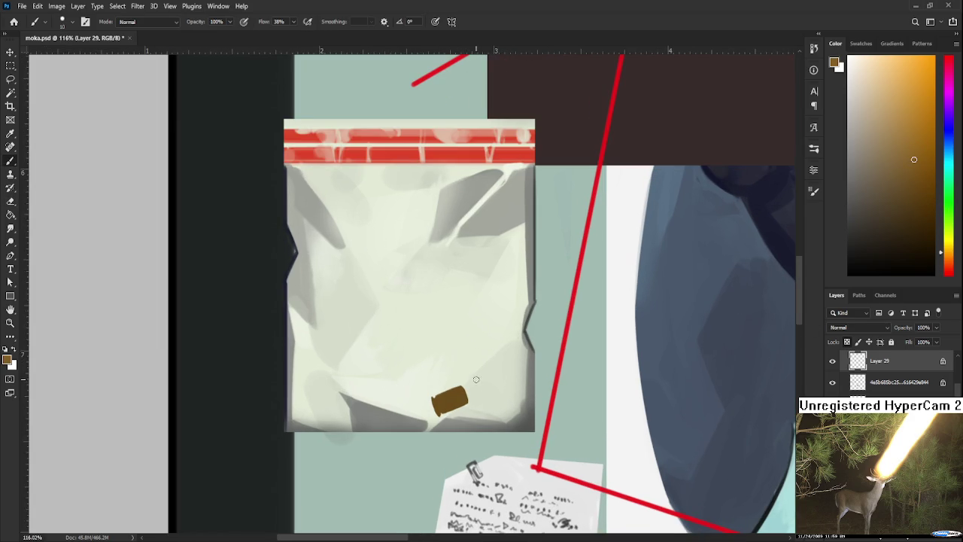
drag(456, 405, 467, 397)
alt+click(461, 399)
alt+click(465, 399)
click(913, 212)
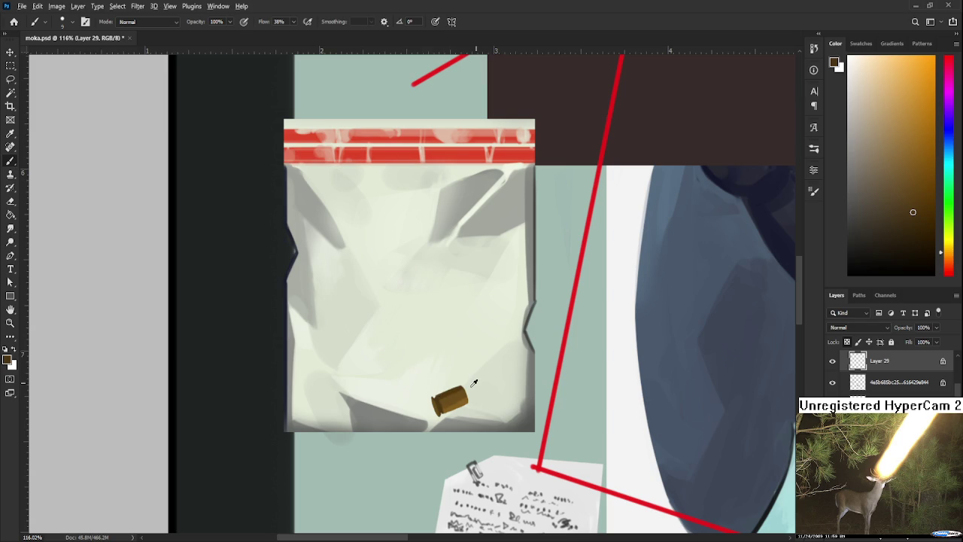
scroll(459, 392, right, 1)
alt+click(445, 394)
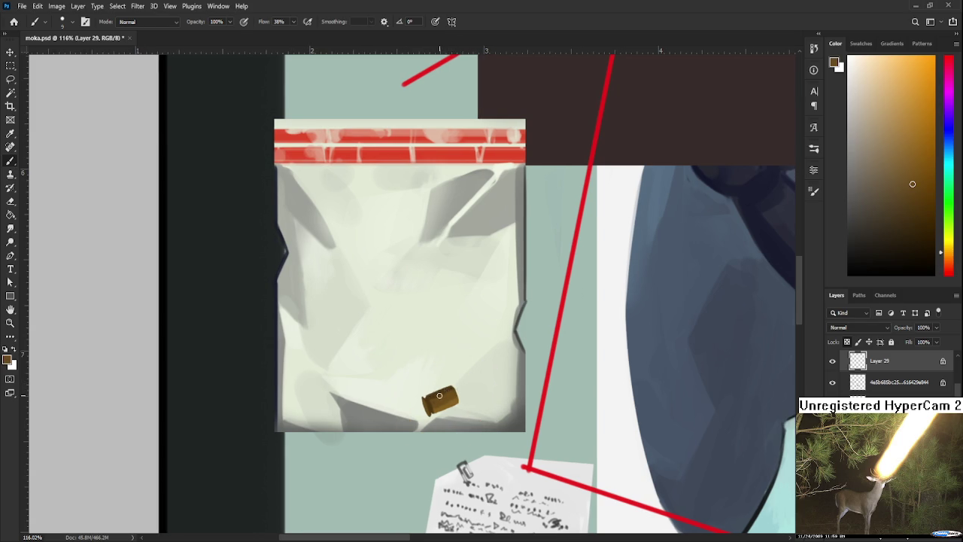
scroll(482, 346, down, 2)
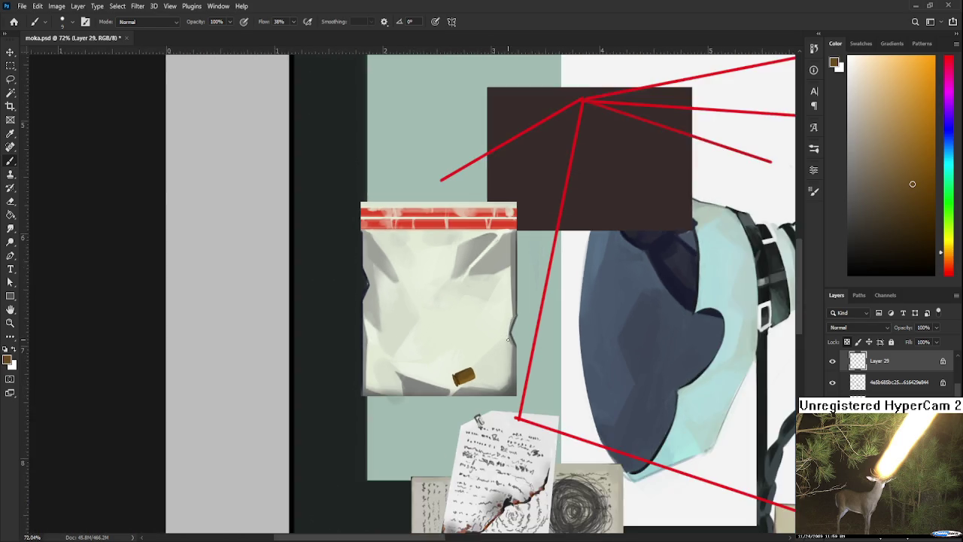
Zoom out and centre the full collage board in view
scroll(459, 361, down, 2)
scroll(436, 376, down, 1)
scroll(421, 386, down, 1)
drag(421, 387, 380, 379)
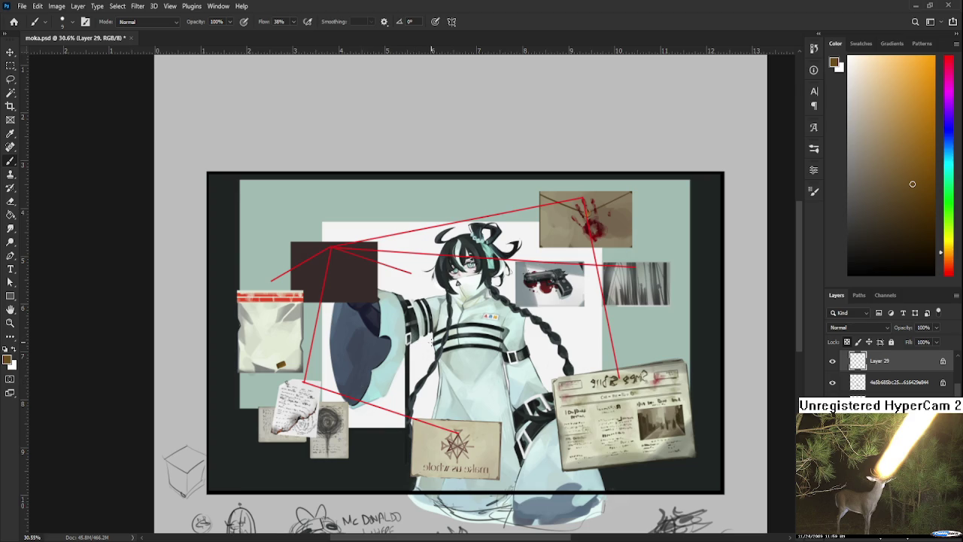
scroll(434, 343, up, 2)
scroll(435, 343, up, 1)
scroll(434, 343, down, 1)
scroll(435, 361, down, 1)
scroll(435, 381, up, 1)
scroll(474, 374, down, 1)
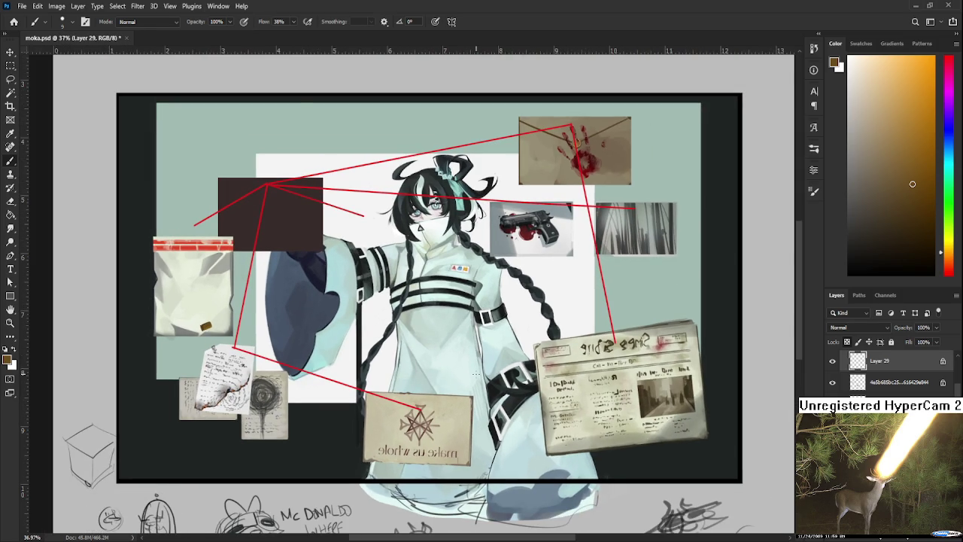
scroll(447, 430, up, 1)
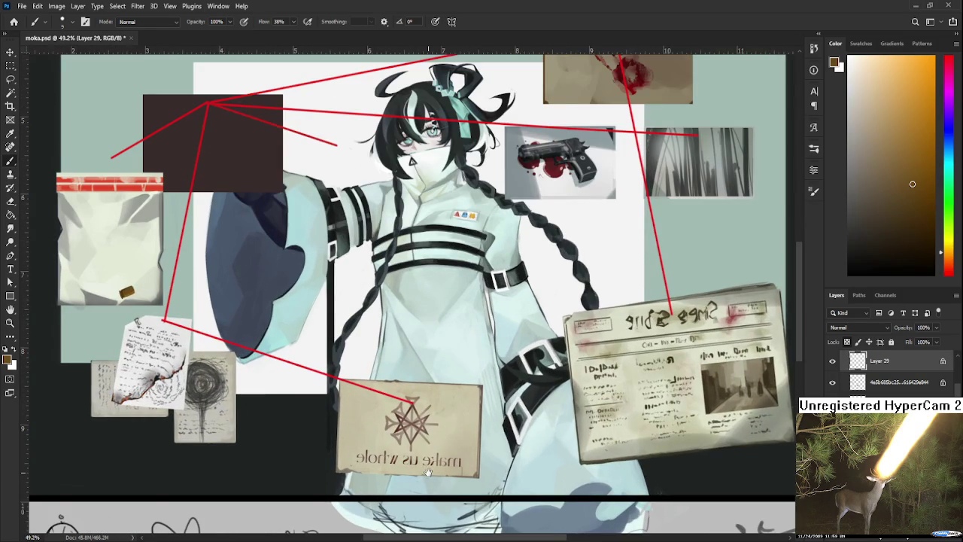
Pan down to the sketches below the artboard, then bring the whole board back
drag(427, 469, 439, 414)
scroll(429, 431, up, 1)
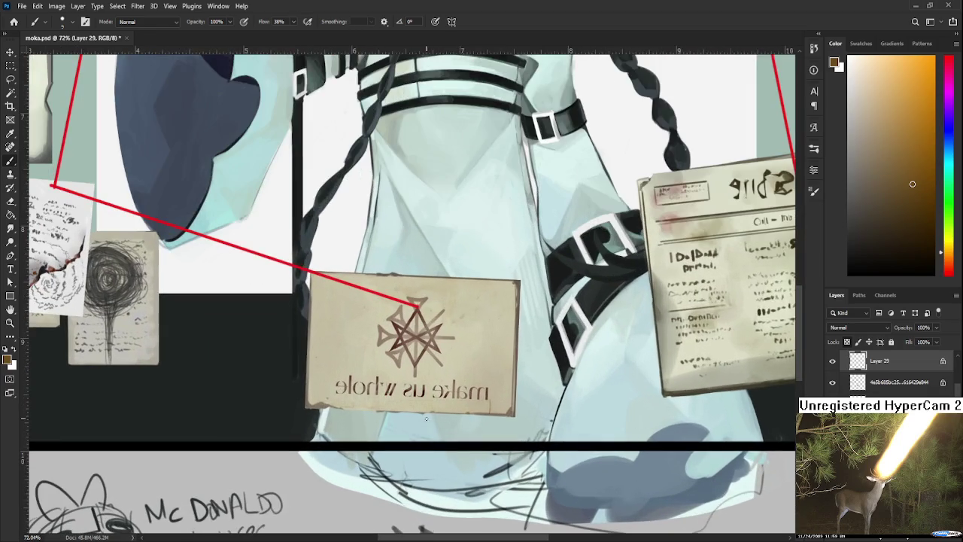
scroll(428, 425, up, 1)
scroll(426, 417, down, 1)
scroll(426, 418, down, 2)
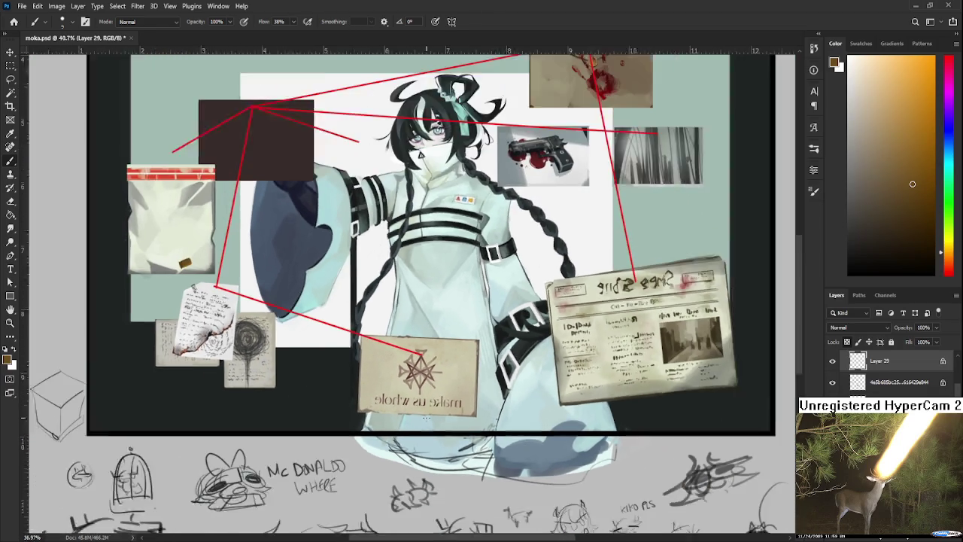
scroll(433, 361, down, 1)
mouse_move(434, 355)
mouse_down()
mouse_move(413, 457)
mouse_move(442, 435)
mouse_up()
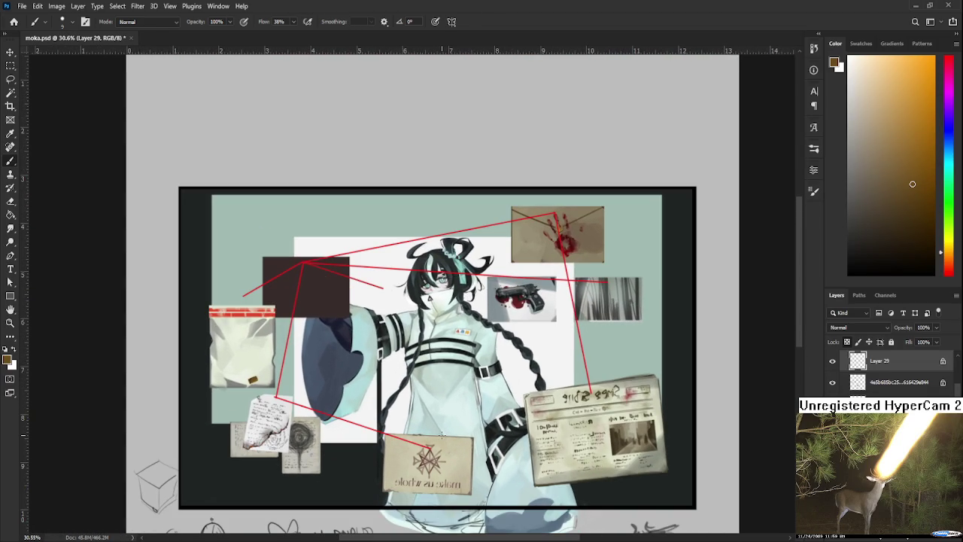
scroll(441, 435, up, 1)
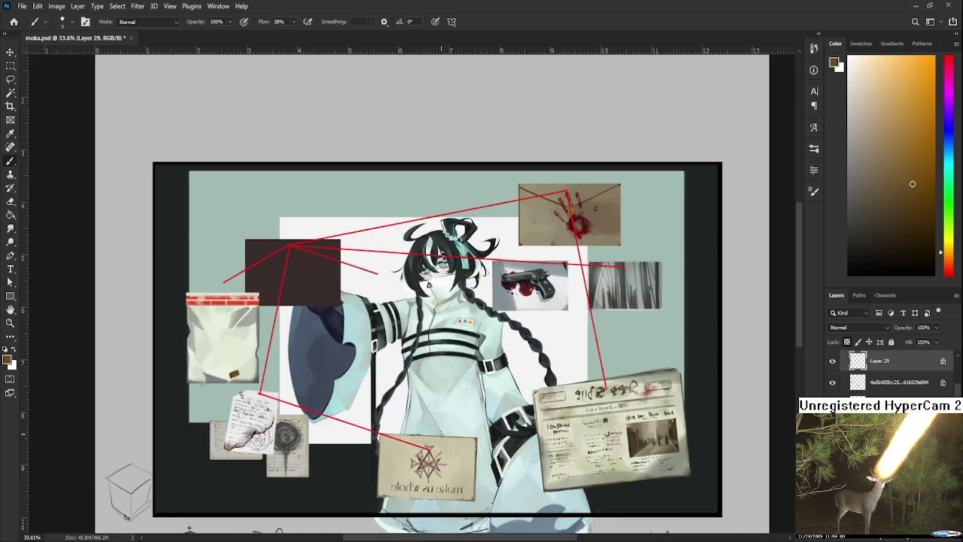
scroll(442, 434, up, 1)
scroll(442, 432, down, 1)
scroll(442, 433, up, 1)
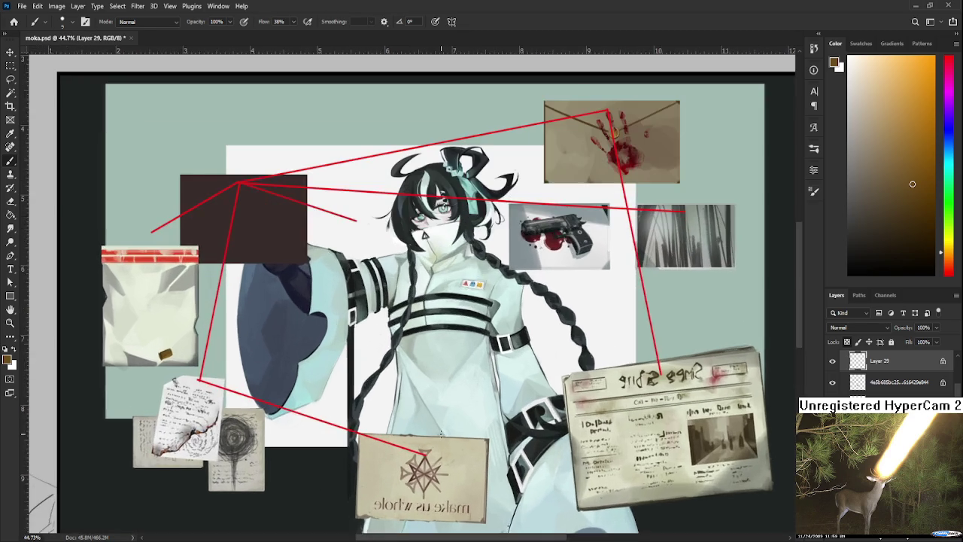
scroll(442, 433, down, 1)
scroll(459, 404, up, 1)
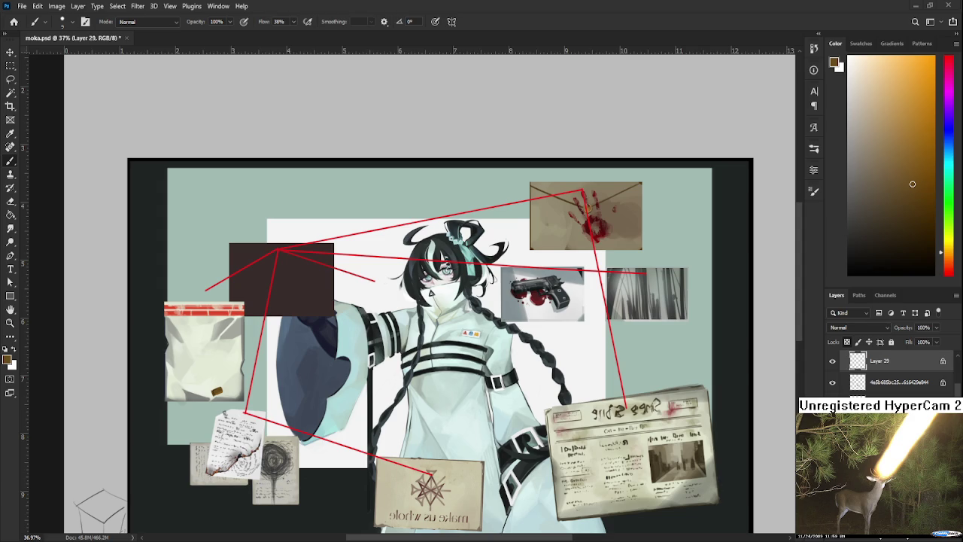
scroll(416, 361, down, 1)
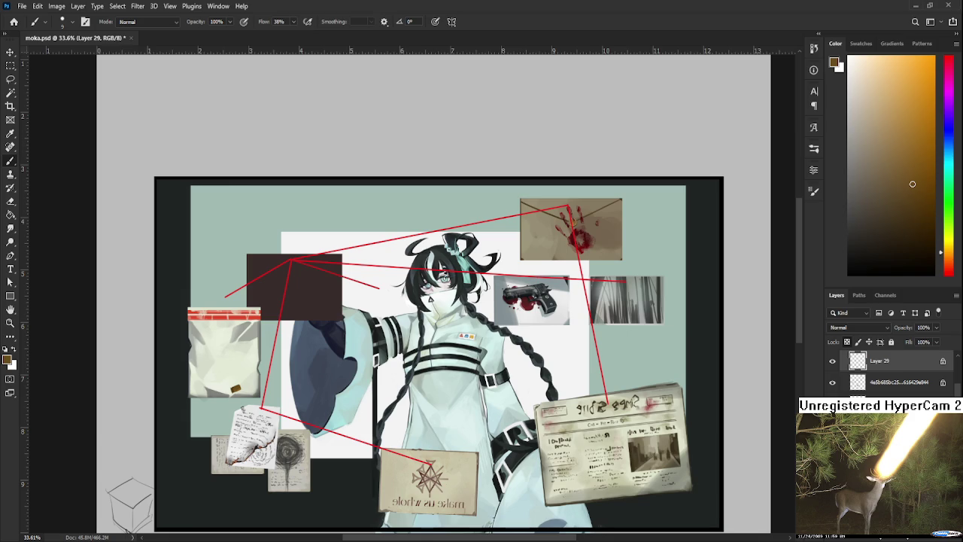
Zoom in slightly on the red-string evidence board
scroll(232, 385, up, 2)
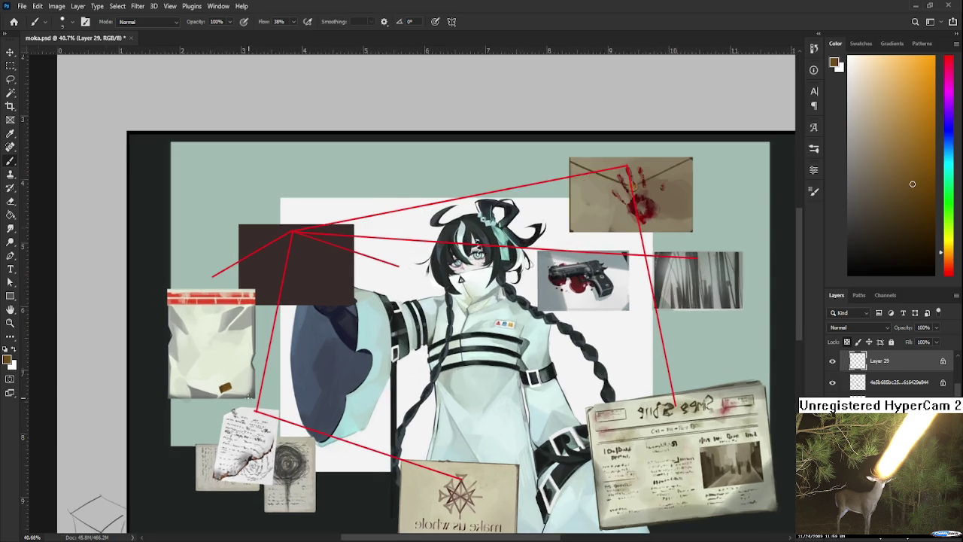
Zoom in to about 128% so the bagged bullet casing fills the view
scroll(232, 386, up, 4)
scroll(232, 385, up, 2)
scroll(232, 385, up, 1)
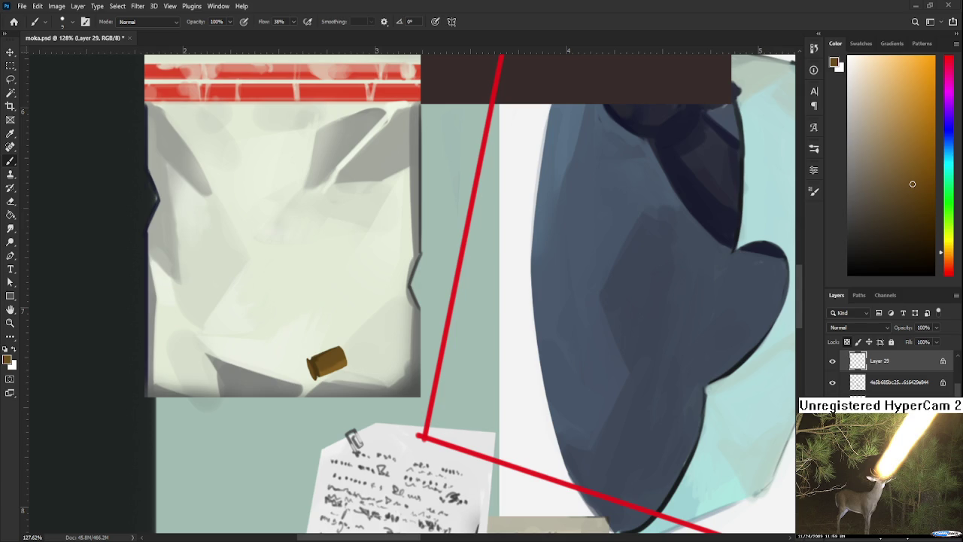
Paint pale cream highlights along the casing's top, sampling browns and the bag's cream
alt+click(311, 364)
alt+click(336, 323)
drag(313, 363, 338, 354)
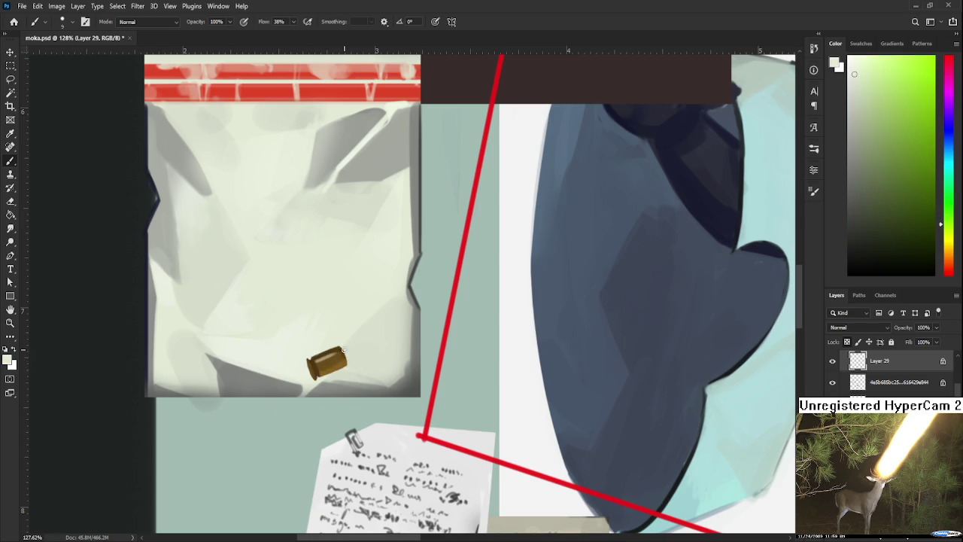
alt+click(333, 363)
alt+click(321, 364)
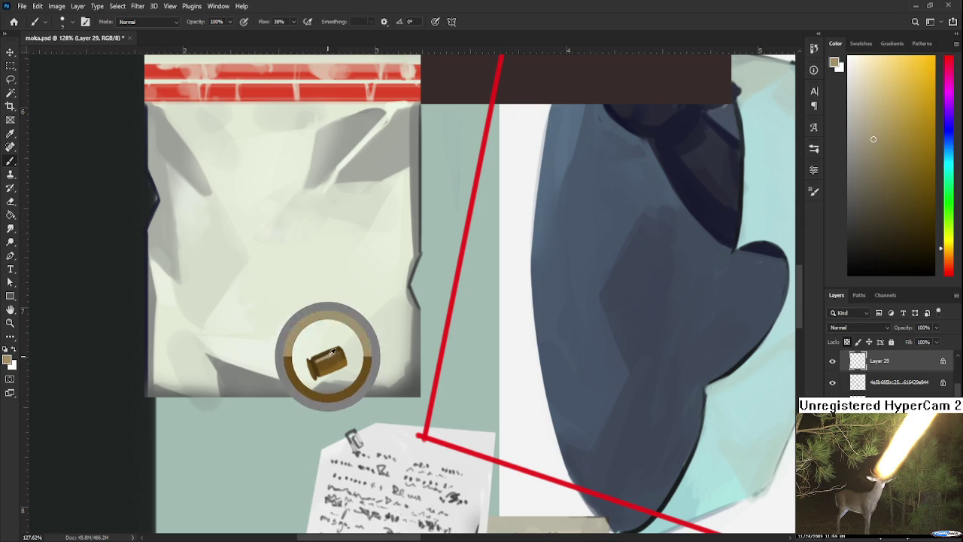
alt+click(325, 354)
alt+click(322, 307)
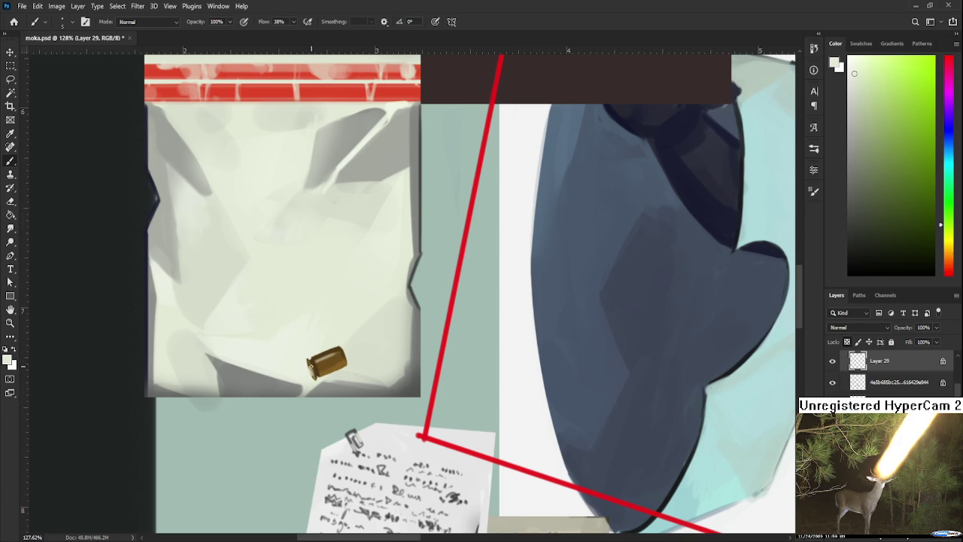
Nudge the view, enlarge the brush to 40, reset to black, and tilt the canvas
drag(355, 368, 367, 347)
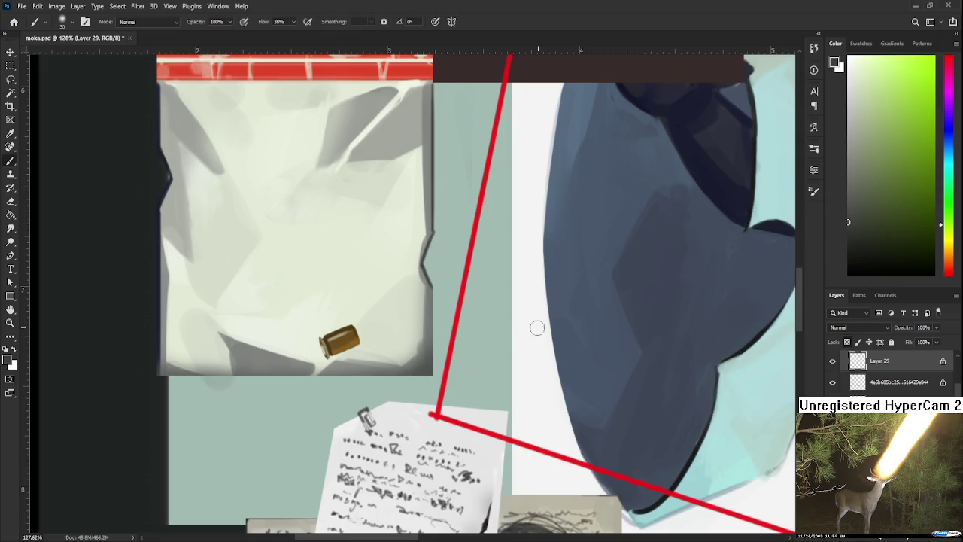
key(bracketright)
key(d)
key(r)
mouse_move(357, 322)
mouse_down()
mouse_move(386, 380)
mouse_move(376, 341)
mouse_up()
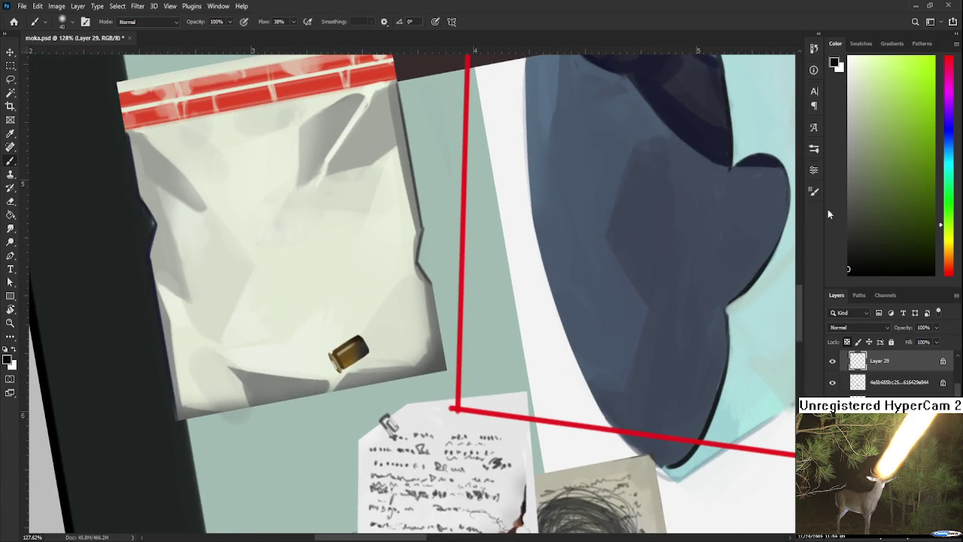
Shrink the brush, unlock transparent pixels on Layer 29, zoom in and erase
key(bracketleft)
click(847, 343)
scroll(376, 360, up, 2)
scroll(377, 360, up, 2)
scroll(376, 359, up, 2)
key(e)
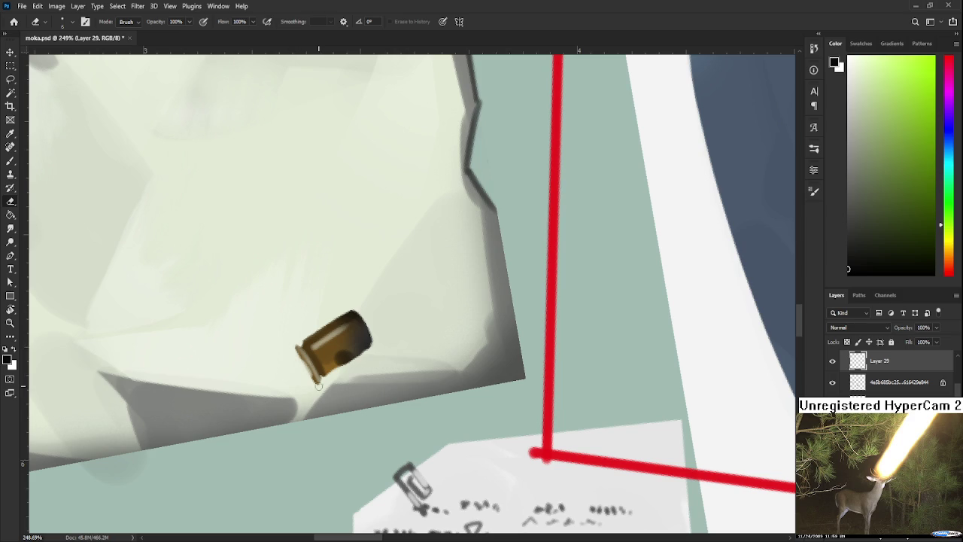
Repaint the casing's left rim with sampled dark and lighter brown strokes
key(b)
alt+click(324, 366)
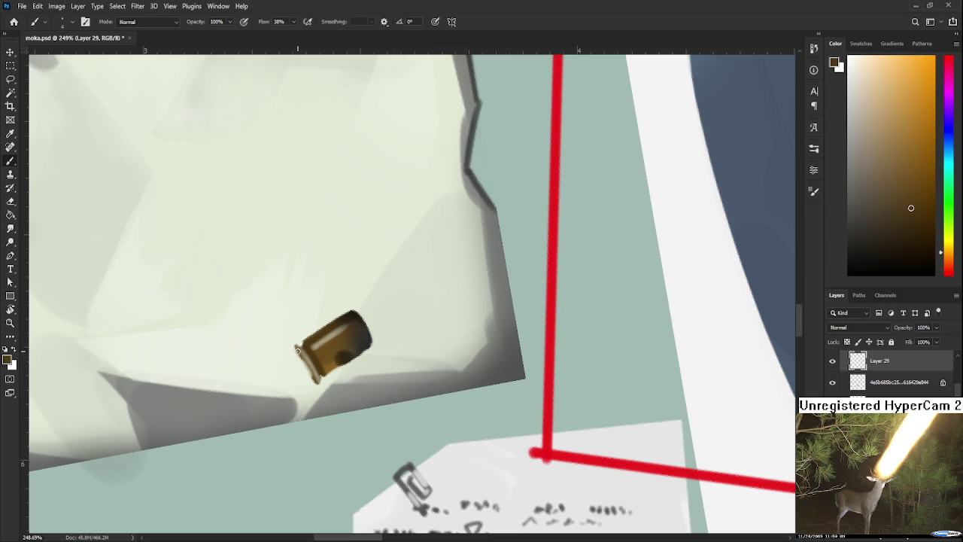
mouse_move(297, 347)
mouse_down()
mouse_move(304, 380)
mouse_move(306, 371)
mouse_up()
alt+click(309, 357)
mouse_move(312, 373)
mouse_down()
mouse_move(299, 352)
mouse_move(305, 365)
mouse_up()
alt+click(320, 369)
key(e)
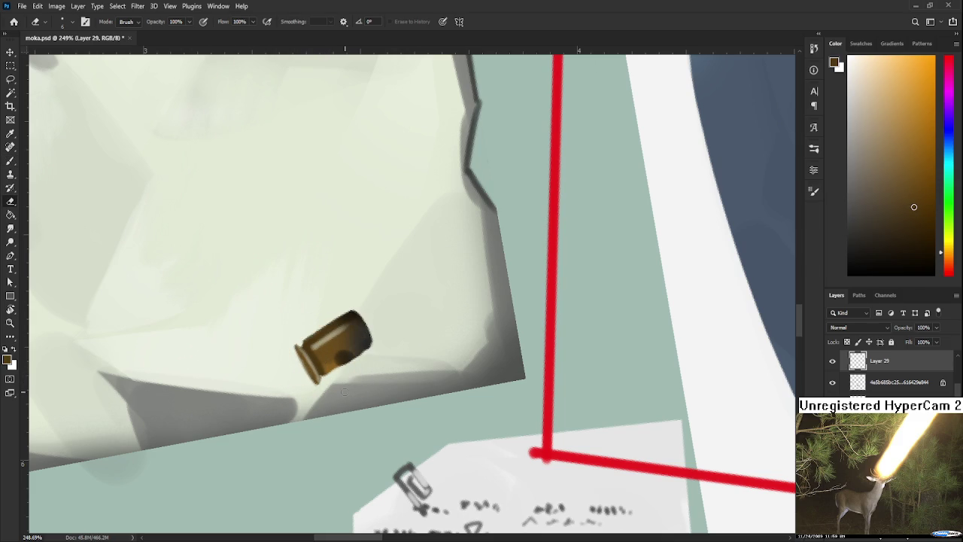
scroll(344, 392, down, 2)
scroll(361, 395, down, 2)
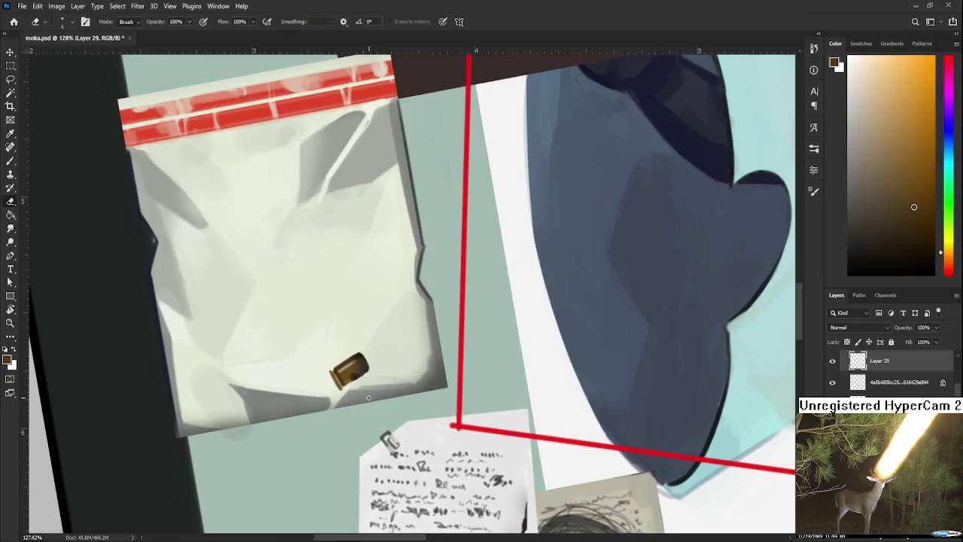
Rotate the view to -41° and zoom in on the casing
scroll(369, 398, down, 3)
key(r)
drag(374, 452, 455, 417)
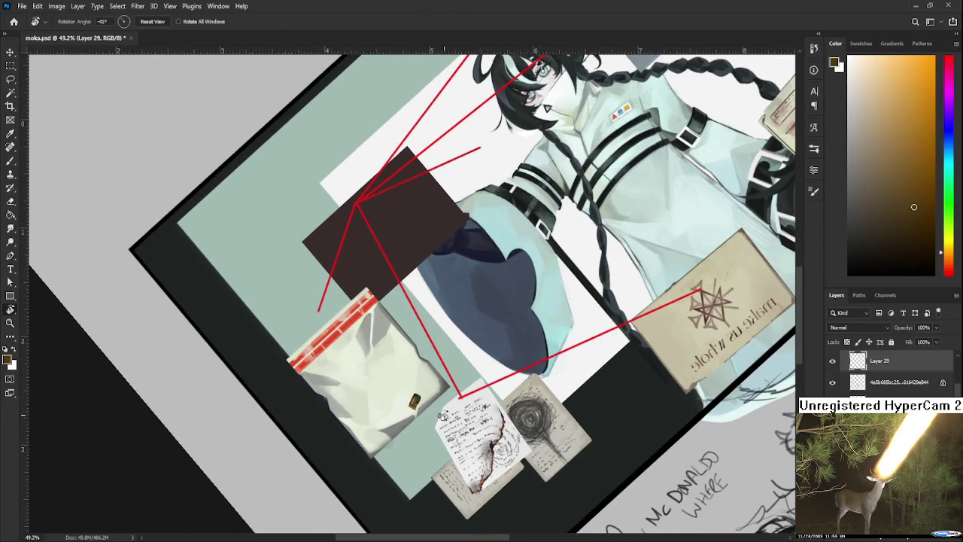
scroll(425, 410, up, 3)
scroll(414, 391, up, 3)
Try darker and red strokes on the casing's highlight, undoing both
key(b)
alt+click(382, 362)
mouse_move(376, 352)
mouse_down()
mouse_move(369, 380)
mouse_move(372, 369)
mouse_up()
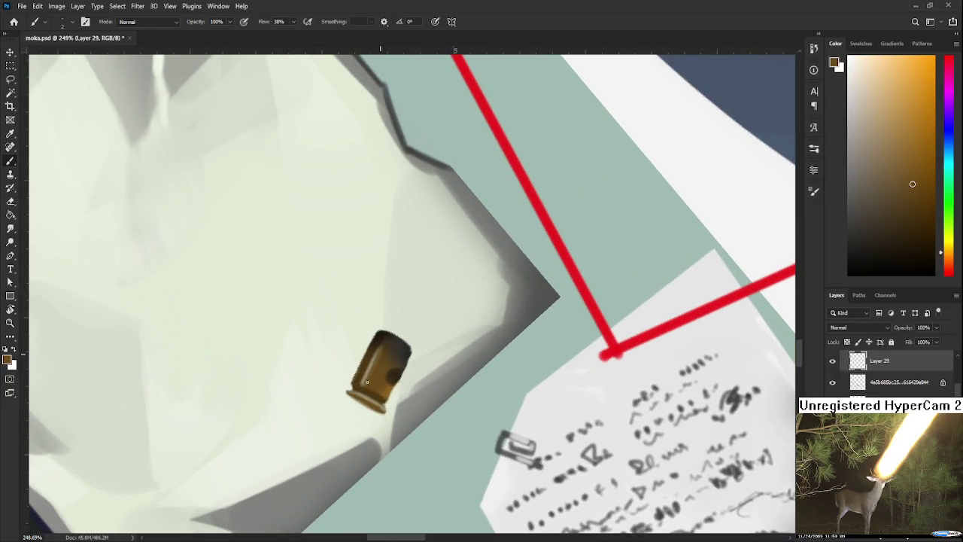
alt+click(574, 279)
key(ctrl+z)
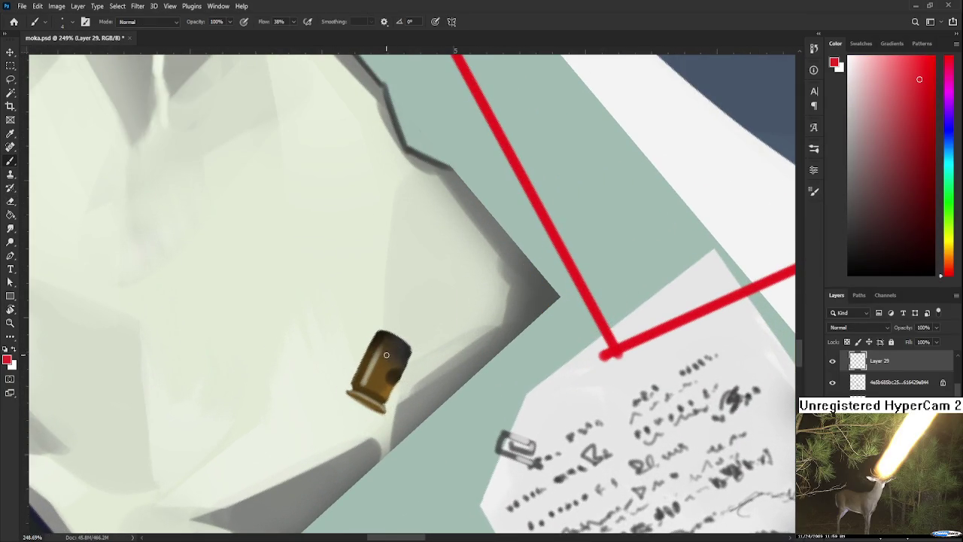
drag(379, 348, 365, 384)
key(ctrl+z)
Paint light orange highlights along the casing's left side and centre-left
alt+click(379, 359)
drag(954, 275, 952, 258)
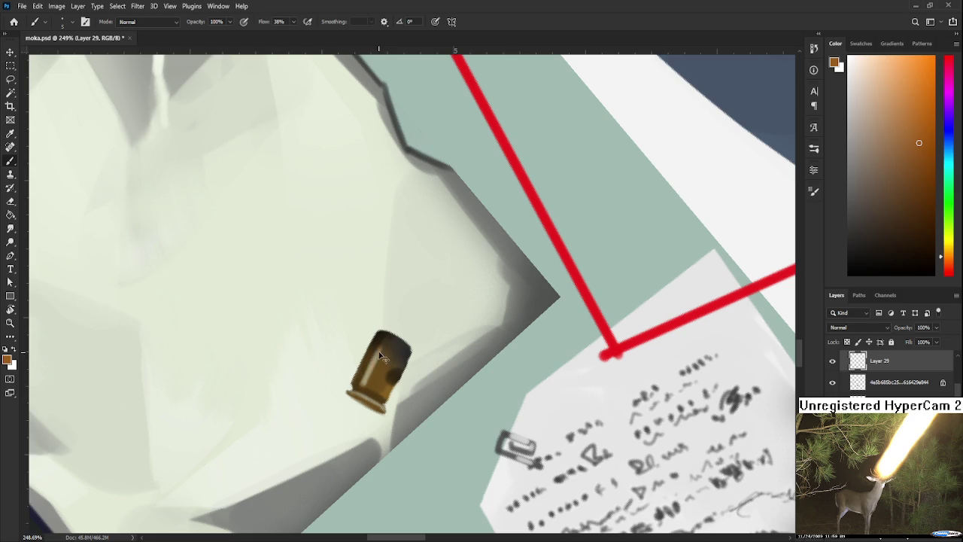
drag(368, 380, 380, 350)
click(930, 98)
drag(368, 384, 383, 344)
Zoom out and straighten the canvas view back to 0°
scroll(464, 300, down, 2)
scroll(462, 314, down, 3)
scroll(474, 328, down, 3)
scroll(478, 315, down, 2)
key(r)
drag(477, 315, 455, 365)
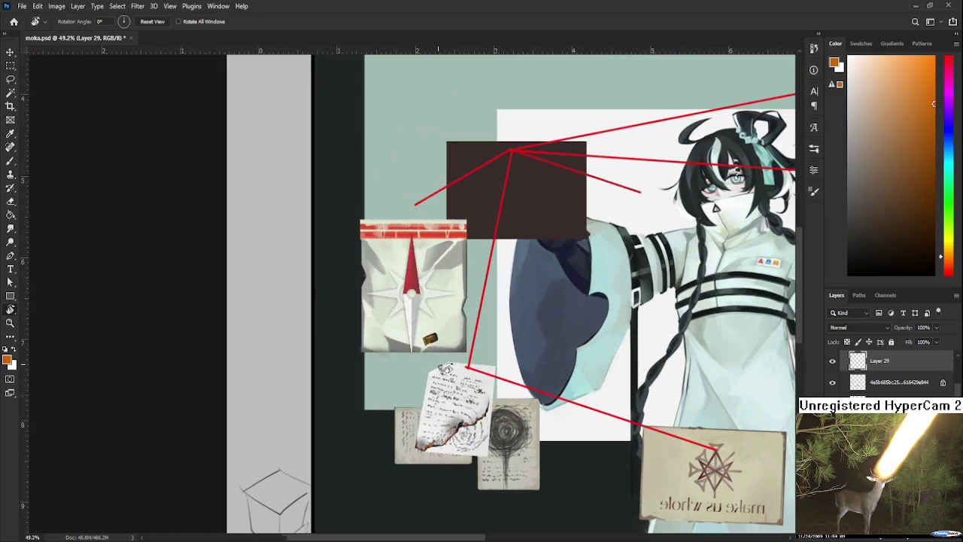
scroll(455, 365, up, 2)
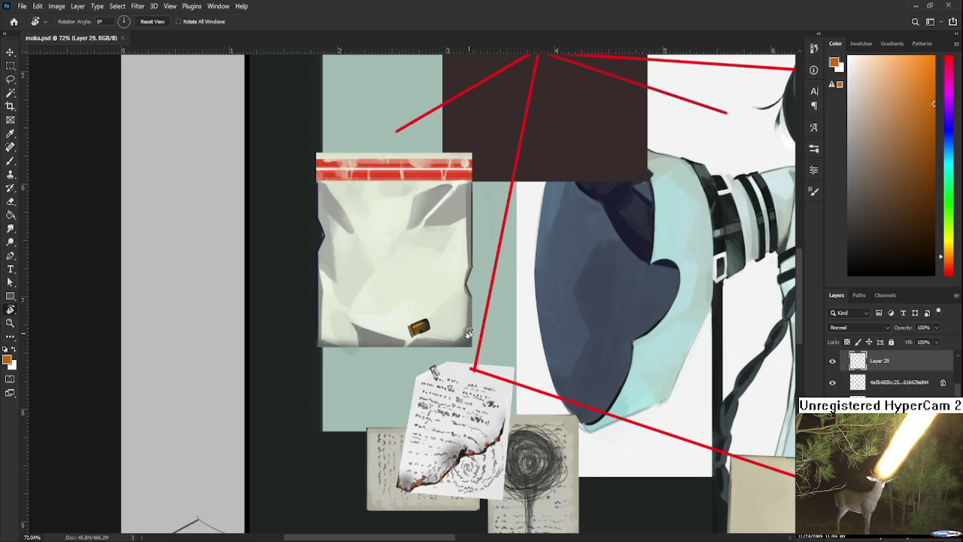
Zoom out to 37% and pan across the collage's right side
scroll(474, 331, down, 1)
scroll(482, 320, down, 1)
scroll(370, 353, down, 2)
scroll(301, 354, right, 2)
scroll(382, 344, right, 1)
scroll(344, 340, right, 1)
scroll(351, 346, down, 1)
scroll(351, 347, down, 2)
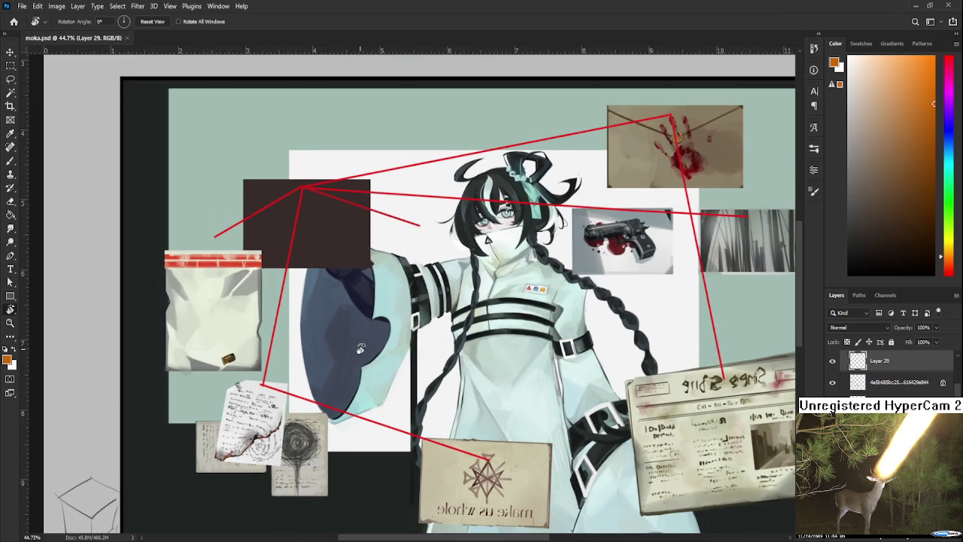
scroll(384, 361, right, 1)
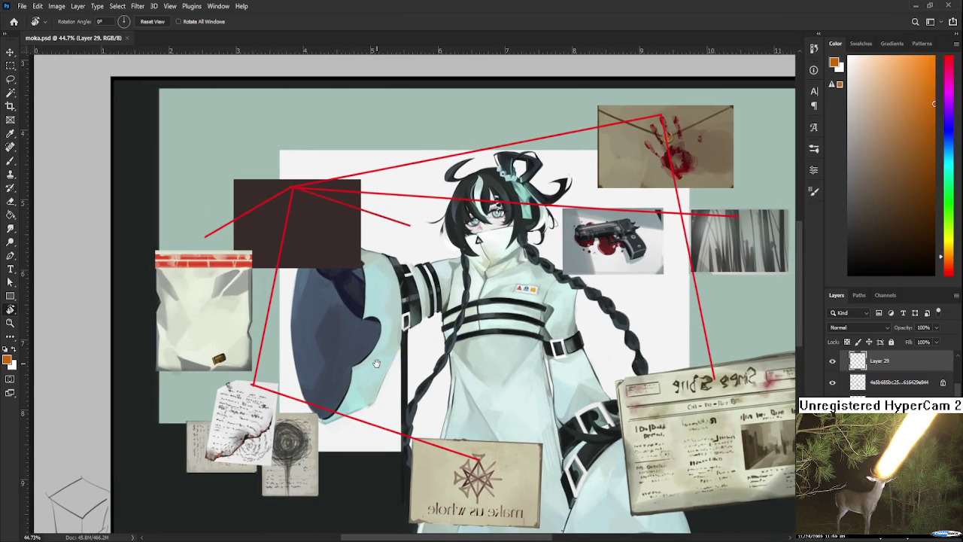
scroll(376, 364, right, 1)
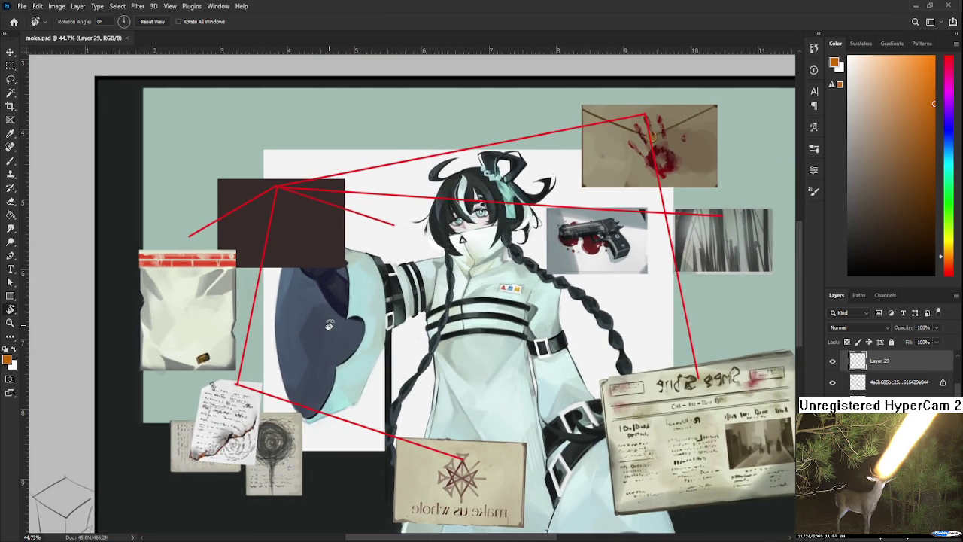
scroll(329, 325, up, 1)
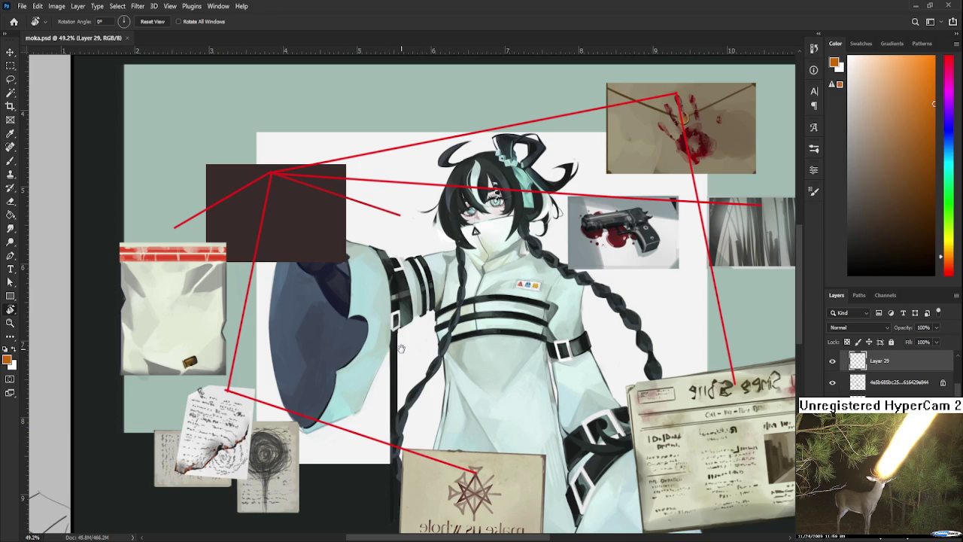
drag(401, 348, 348, 343)
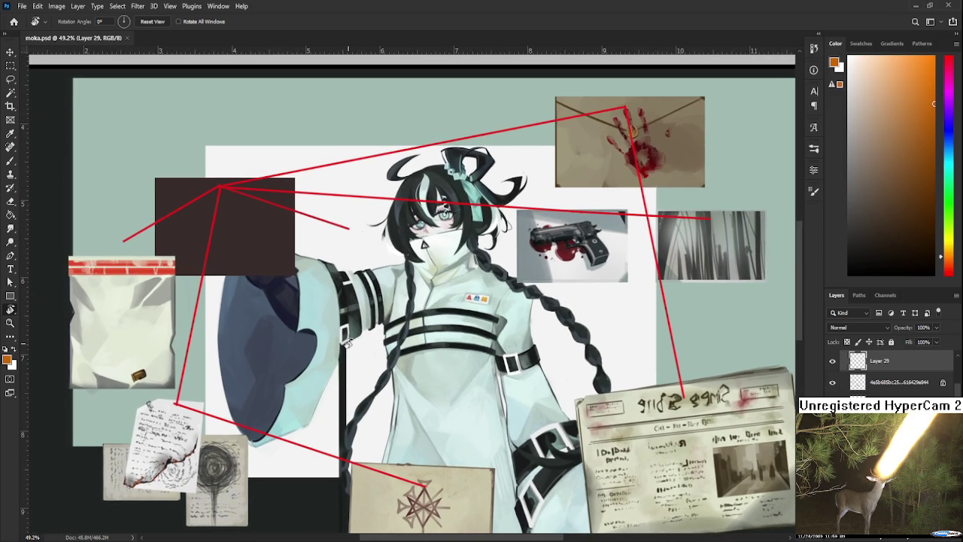
Pan to the collage's left side and centre the whole framed board
scroll(346, 347, down, 1)
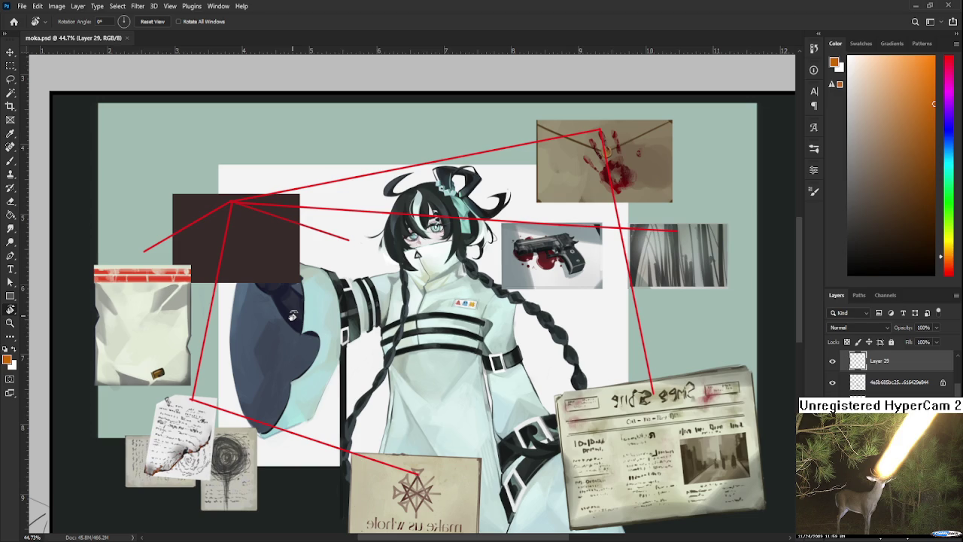
scroll(293, 316, up, 3)
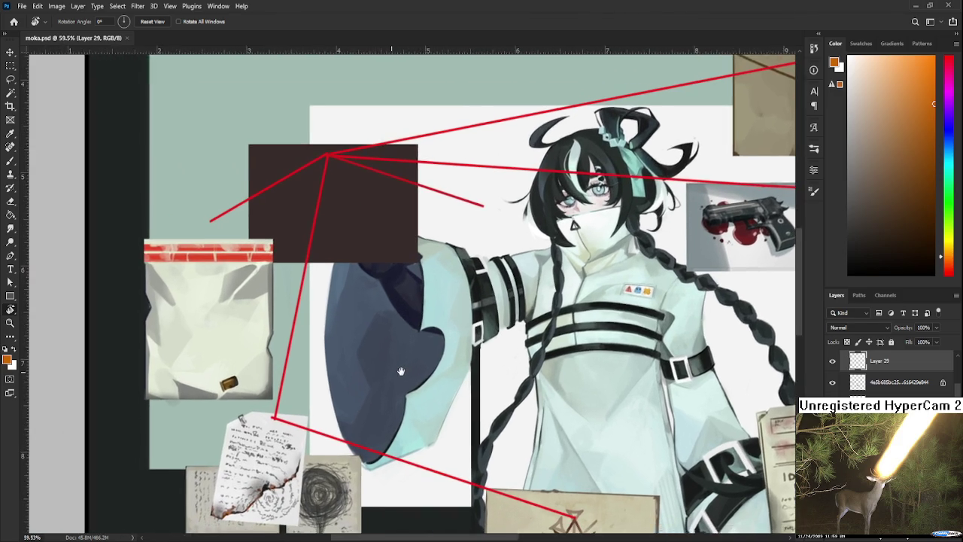
drag(293, 363, 441, 369)
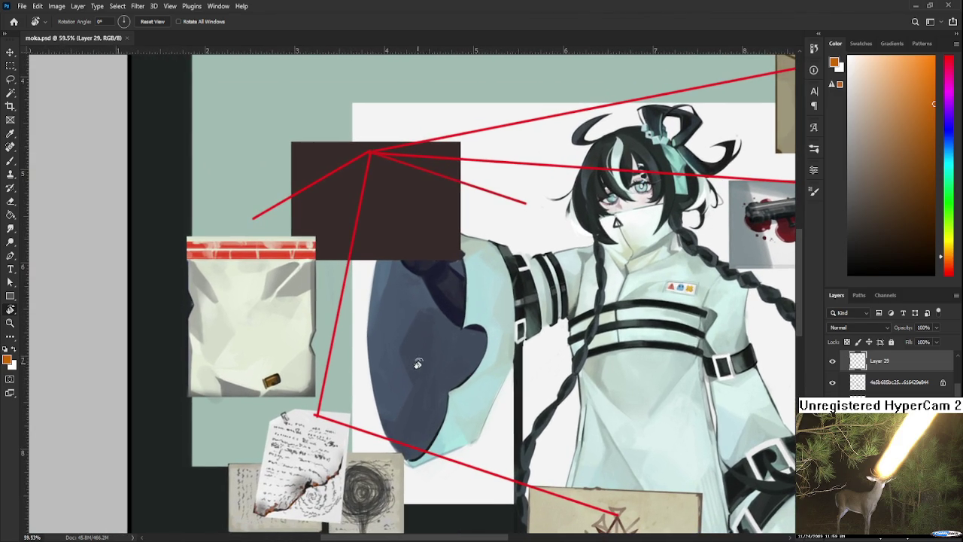
scroll(329, 362, up, 3)
scroll(330, 361, down, 3)
scroll(331, 357, down, 3)
scroll(331, 357, down, 2)
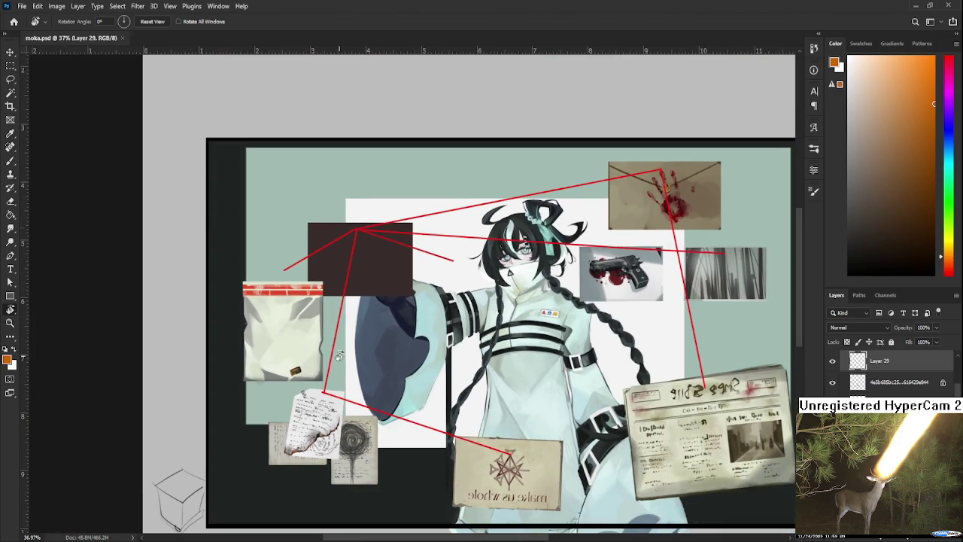
drag(462, 401, 372, 392)
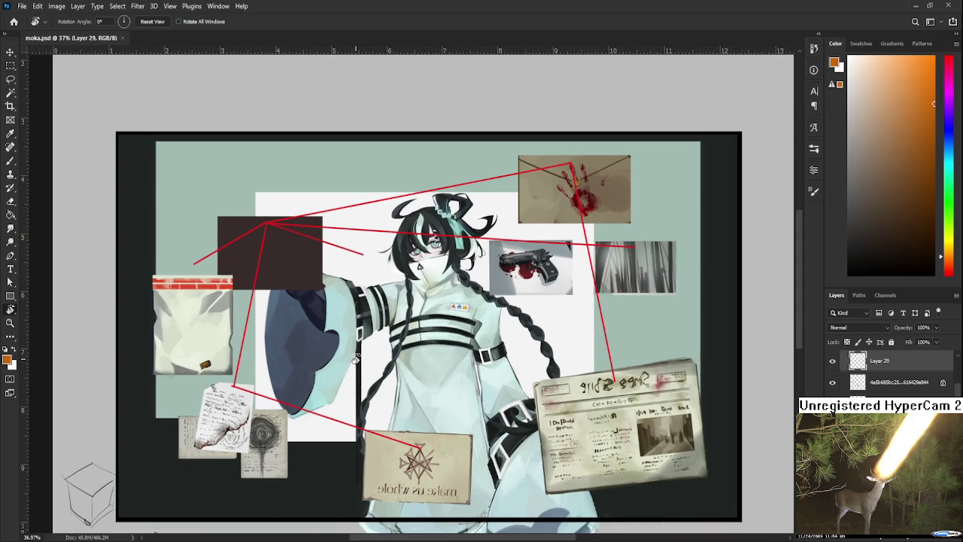
Zoom in and out to review the evidence-board collage
scroll(355, 360, up, 1)
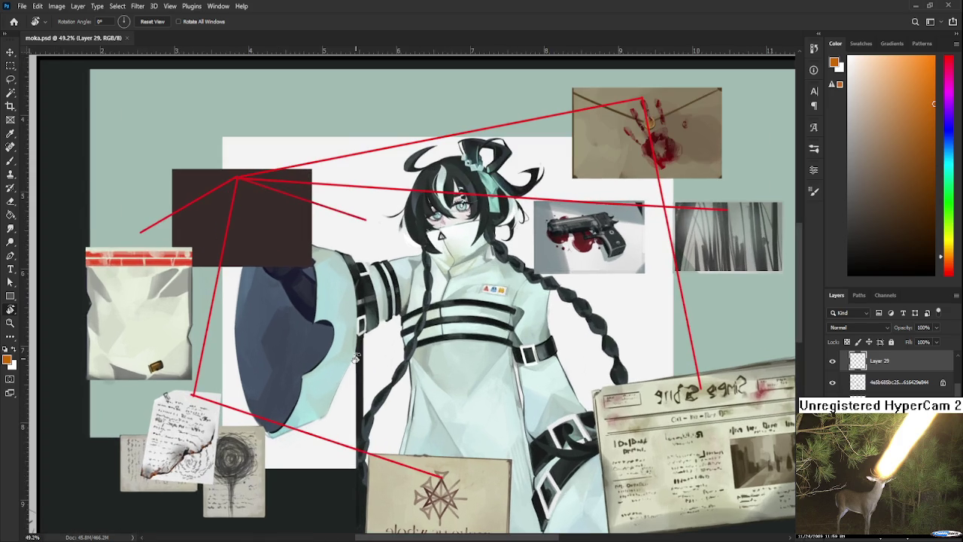
scroll(355, 360, up, 2)
scroll(357, 364, up, 2)
scroll(356, 363, up, 1)
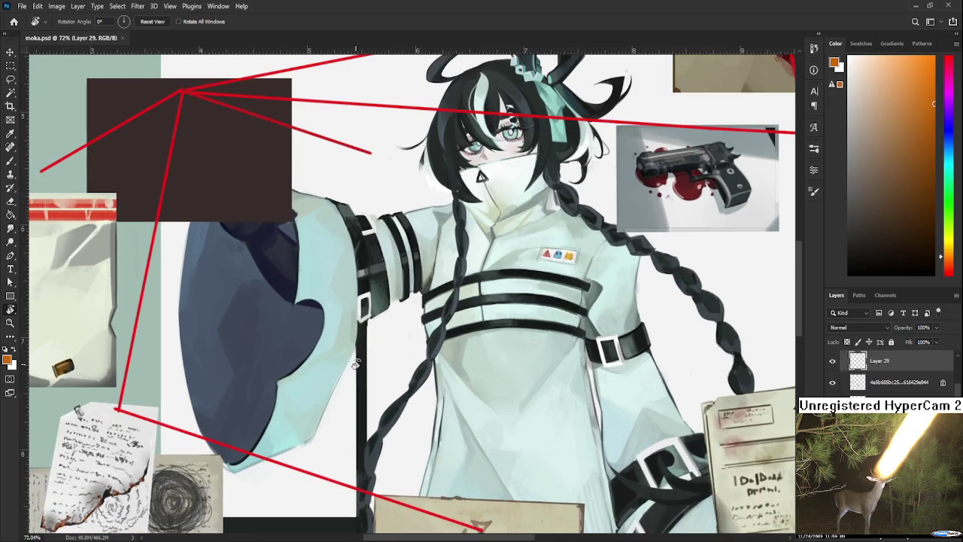
scroll(356, 364, down, 2)
scroll(356, 364, down, 2)
scroll(356, 363, down, 1)
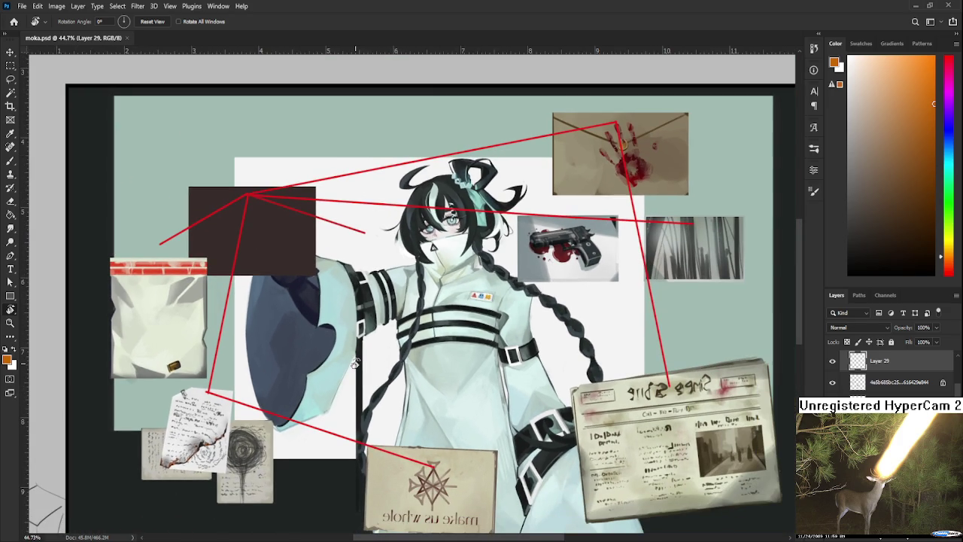
scroll(356, 364, up, 1)
scroll(355, 365, down, 2)
scroll(375, 376, up, 1)
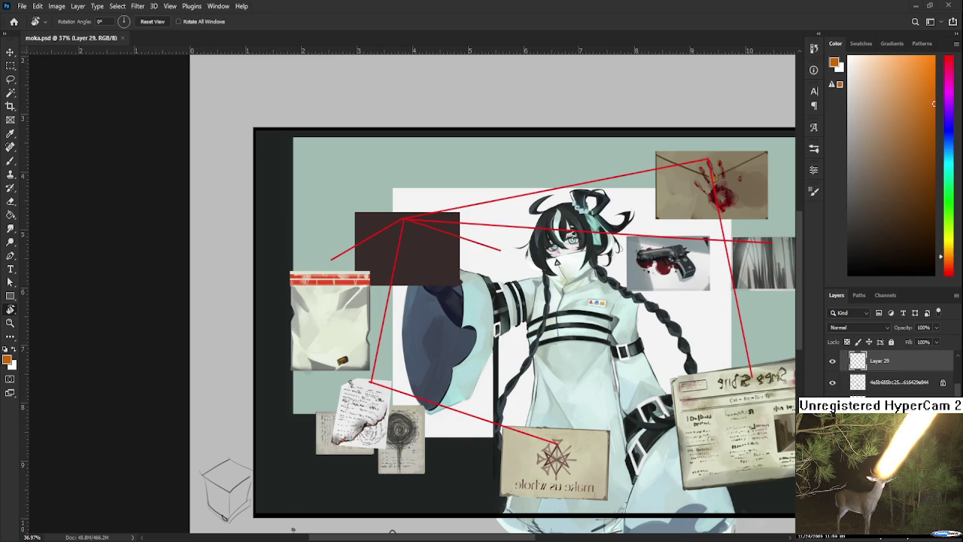
scroll(340, 352, up, 2)
scroll(340, 352, up, 2)
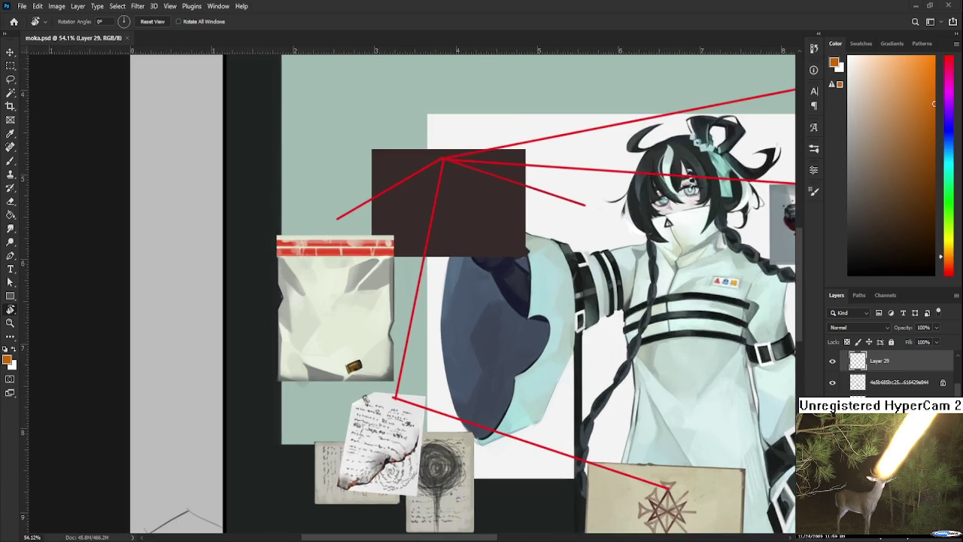
Zoom onto the bullet, tilt the view, and erase a little at the casing's right end
scroll(340, 351, up, 2)
scroll(340, 352, up, 2)
scroll(344, 378, up, 2)
scroll(342, 377, up, 2)
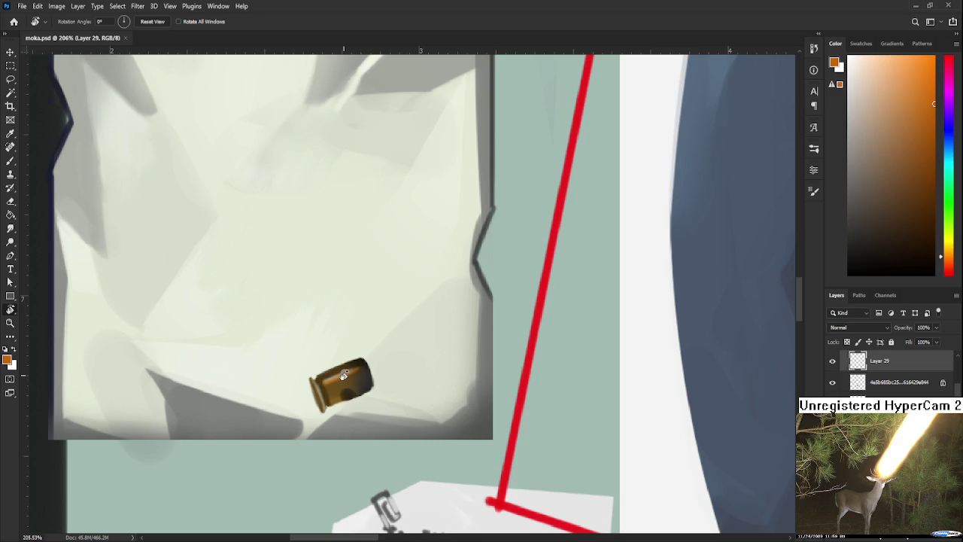
drag(342, 376, 374, 394)
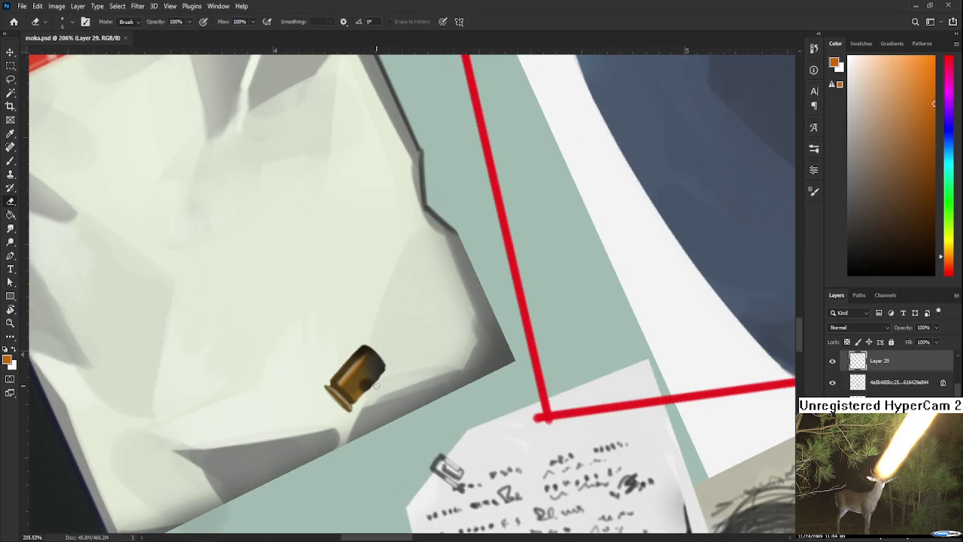
drag(390, 369, 392, 366)
Straighten the view again and pick up the bag's pale cream with the Brush
scroll(364, 333, down, 3)
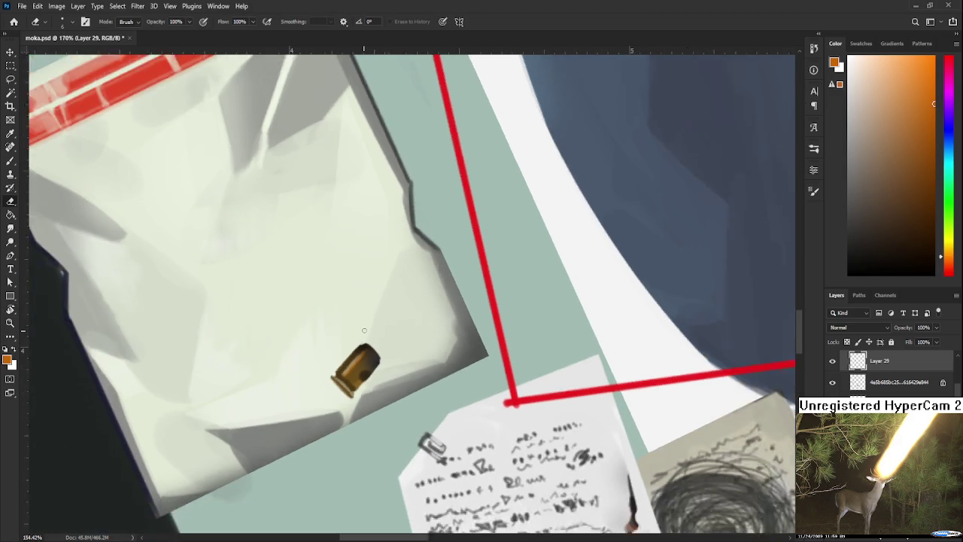
drag(364, 333, 414, 294)
key(r)
scroll(414, 293, up, 2)
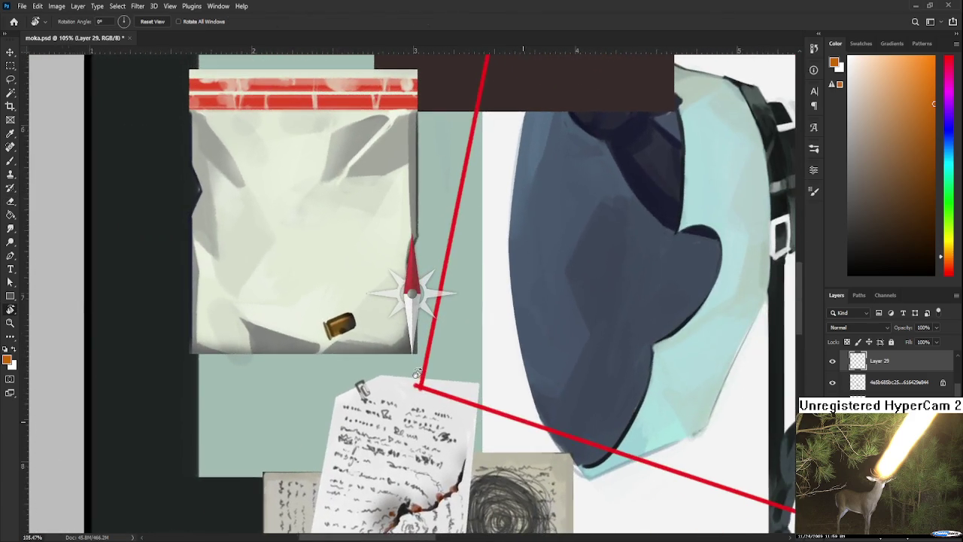
drag(388, 367, 421, 340)
scroll(421, 341, down, 1)
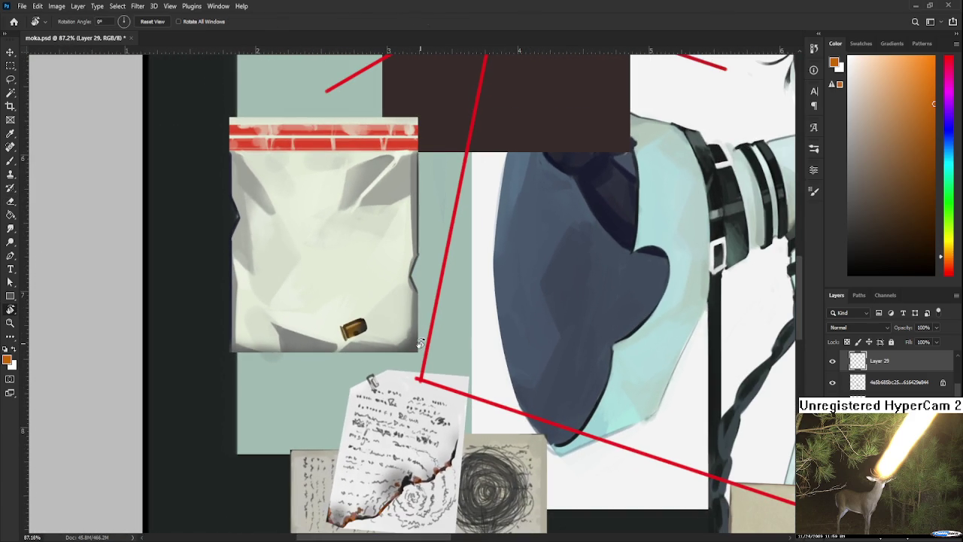
scroll(421, 342, up, 1)
scroll(372, 350, up, 5)
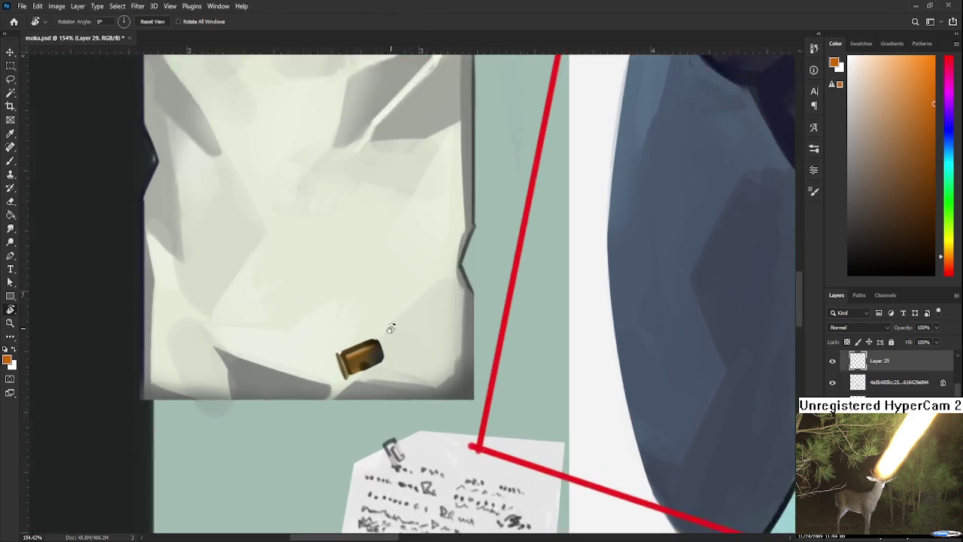
key(b)
drag(365, 362, 458, 307)
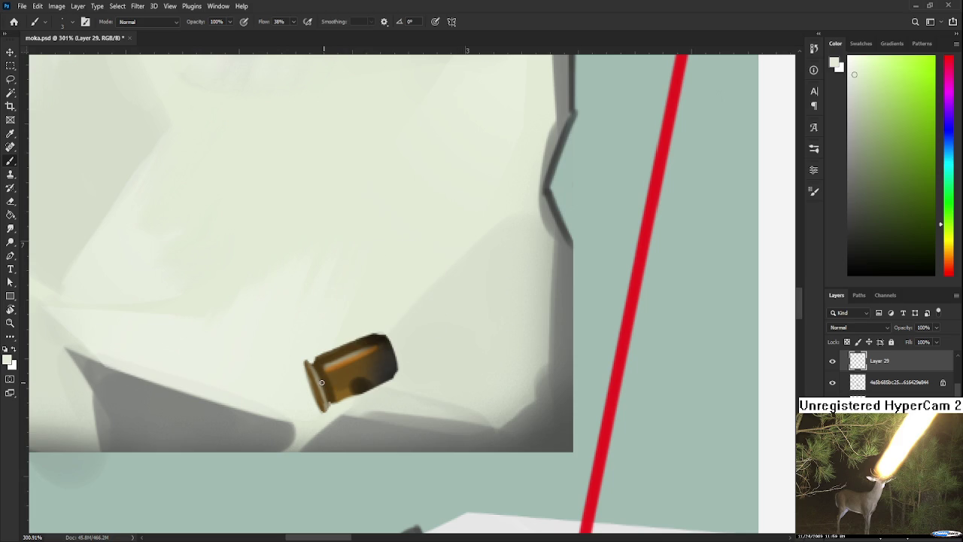
Paint a pale greyish-beige highlight on the bullet casing's base, resampling colours from the bullet
drag(323, 382, 329, 385)
alt+click(330, 381)
alt+click(331, 381)
alt+click(332, 378)
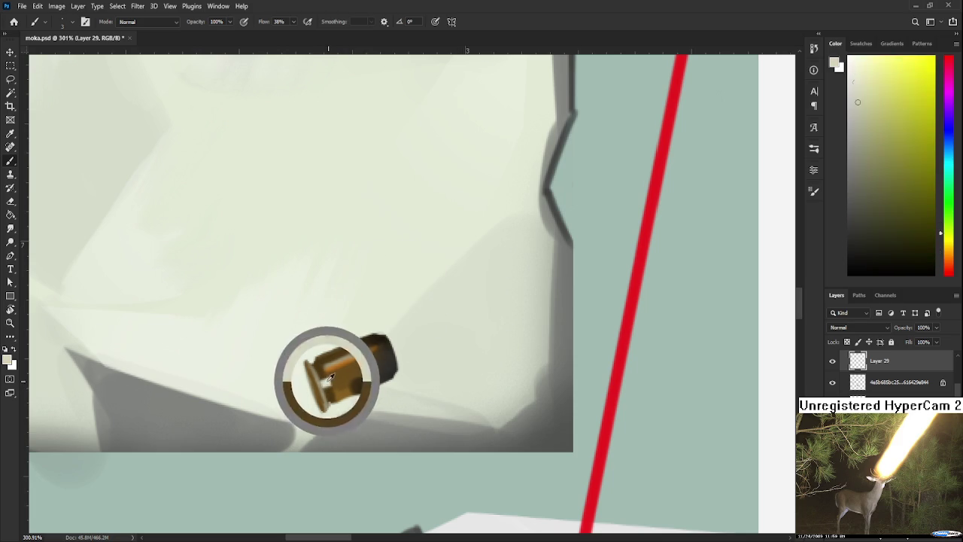
scroll(336, 378, up, 1)
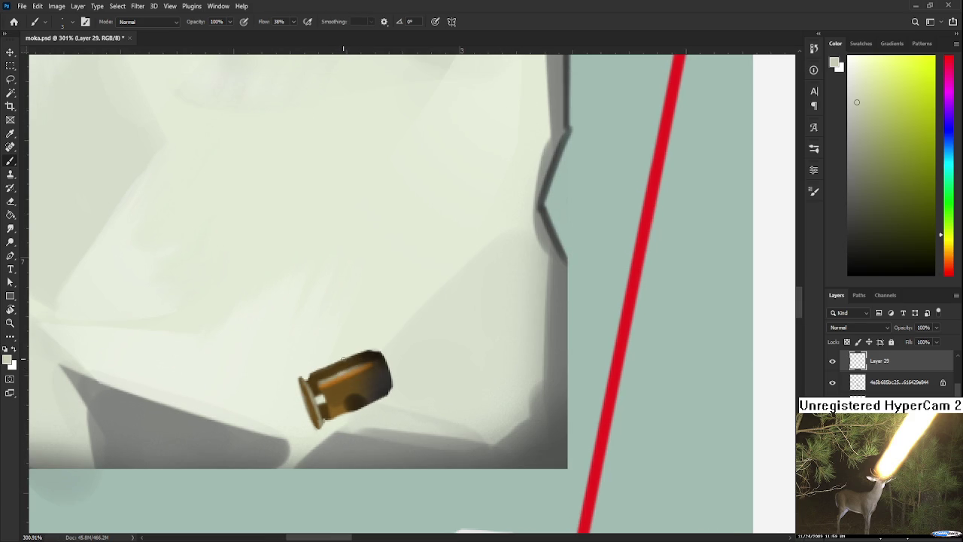
scroll(350, 368, down, 3)
scroll(340, 359, down, 1)
scroll(343, 369, up, 1)
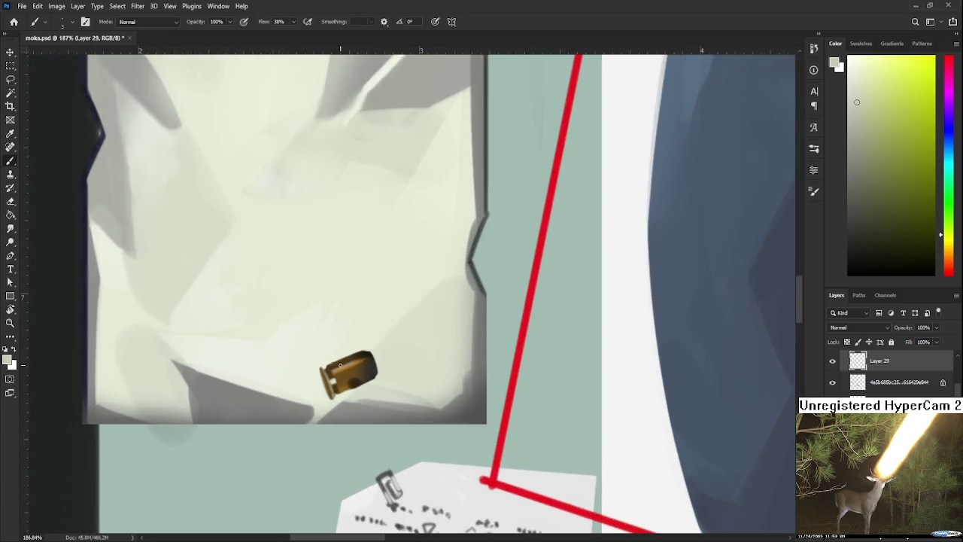
scroll(345, 367, up, 2)
scroll(348, 365, up, 1)
drag(331, 390, 331, 395)
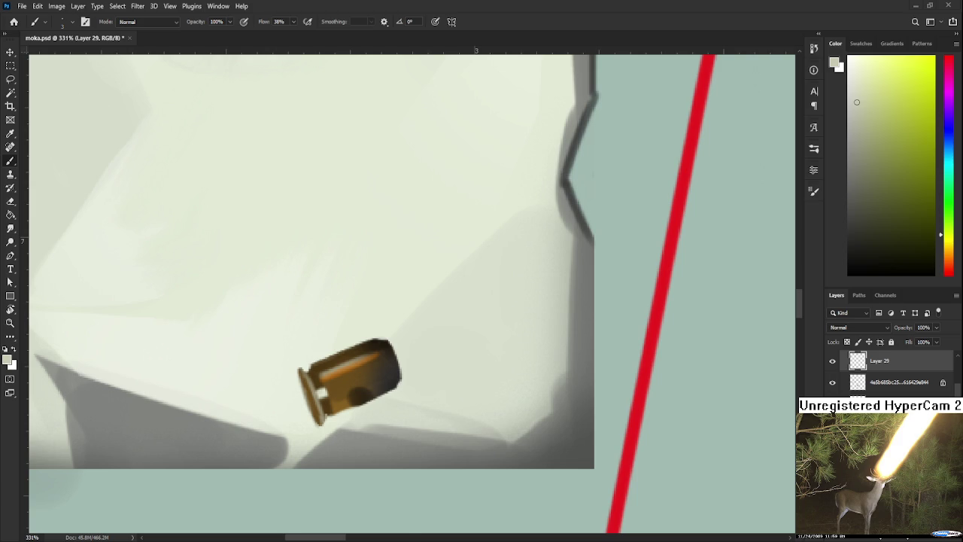
Zoom out to frame the whole collage and place the Blacksmith reference sheet over it
scroll(235, 218, down, 2)
scroll(235, 218, down, 2)
scroll(236, 219, down, 2)
scroll(236, 218, down, 1)
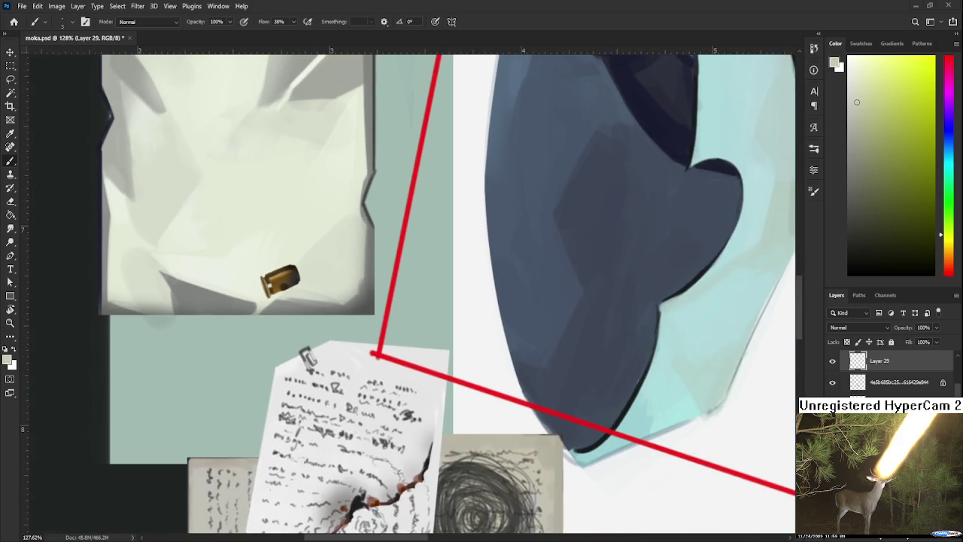
scroll(240, 240, down, 1)
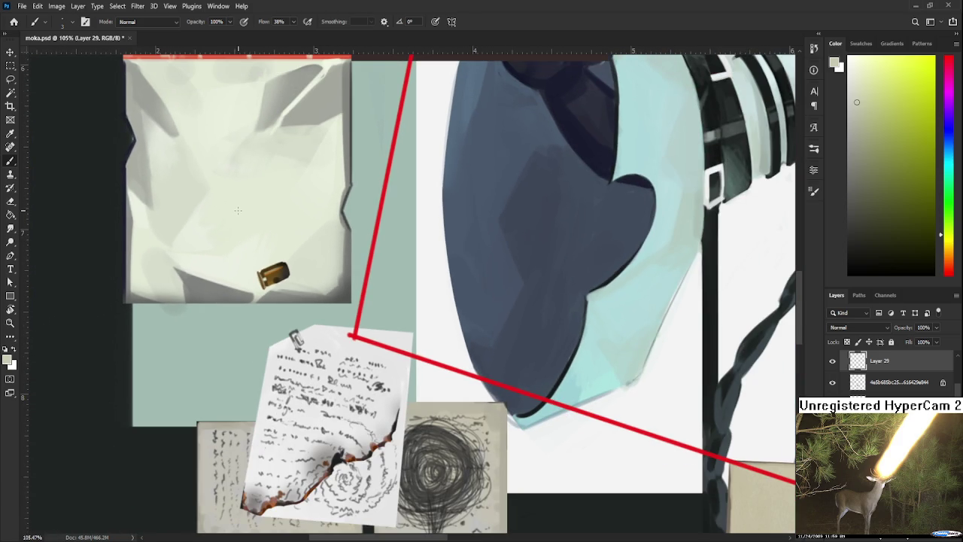
scroll(236, 212, down, 1)
scroll(271, 241, down, 1)
scroll(324, 277, down, 2)
scroll(325, 277, down, 1)
scroll(320, 308, down, 1)
scroll(315, 346, down, 1)
drag(310, 371, 284, 353)
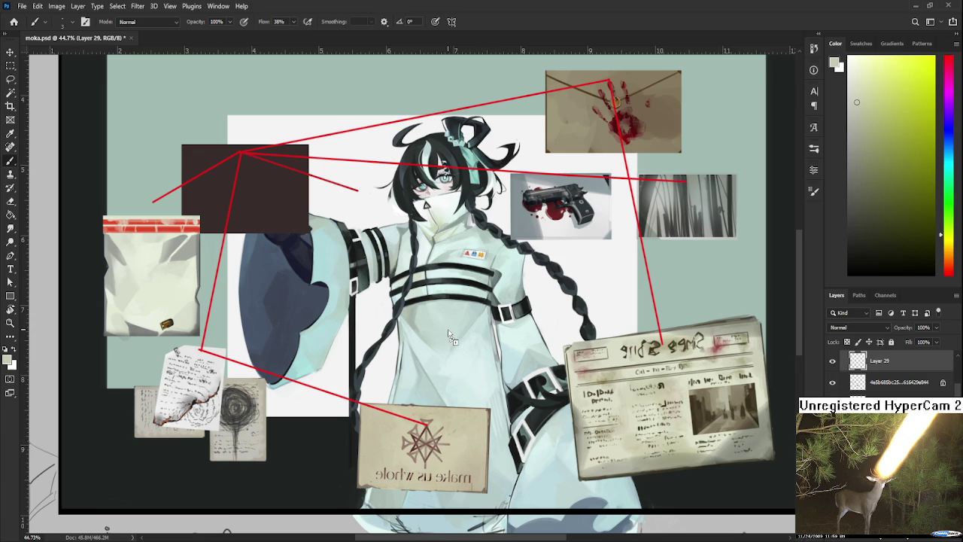
drag(469, 376, 448, 329)
scroll(441, 372, down, 2)
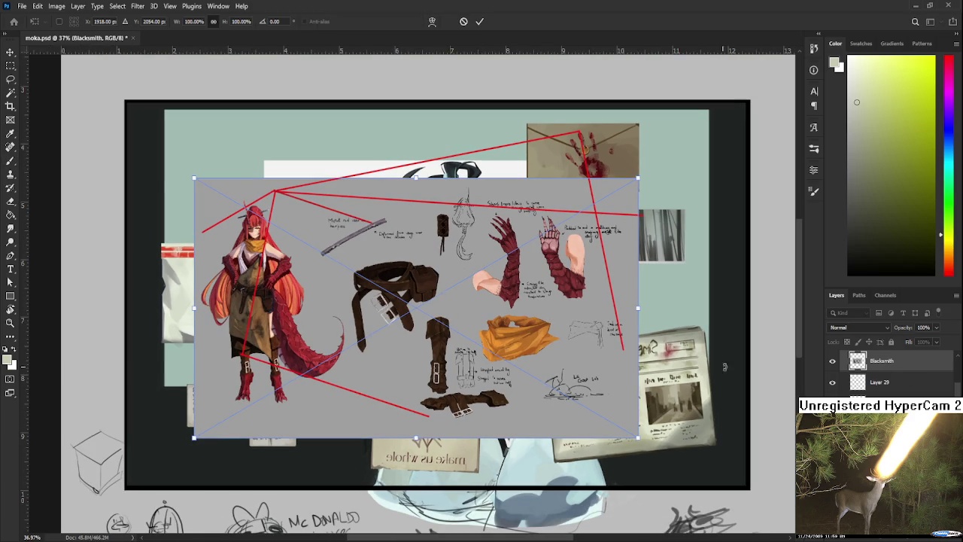
scroll(897, 378, up, 1)
scroll(898, 378, down, 2)
scroll(897, 379, down, 1)
scroll(897, 378, down, 2)
key(Return)
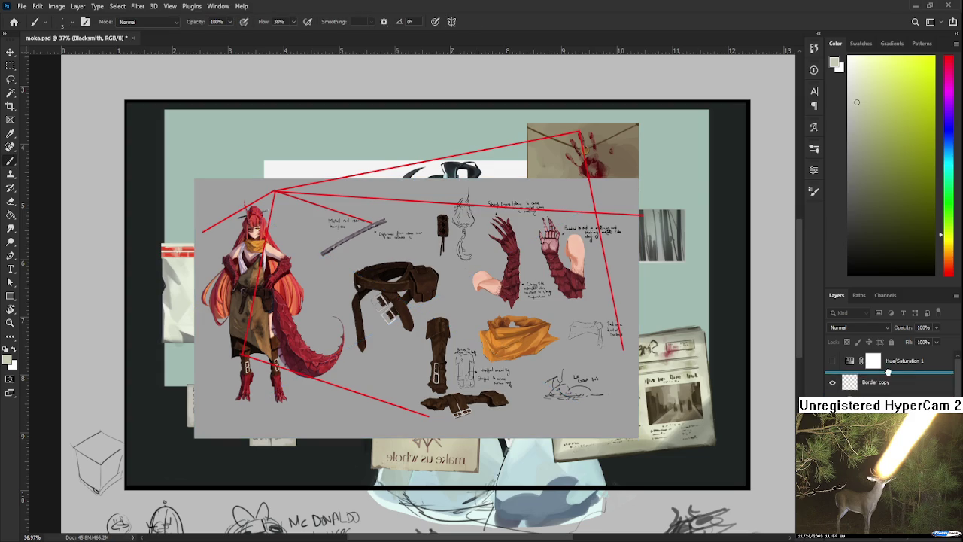
key(ctrl+bracketright)
scroll(503, 321, up, 1)
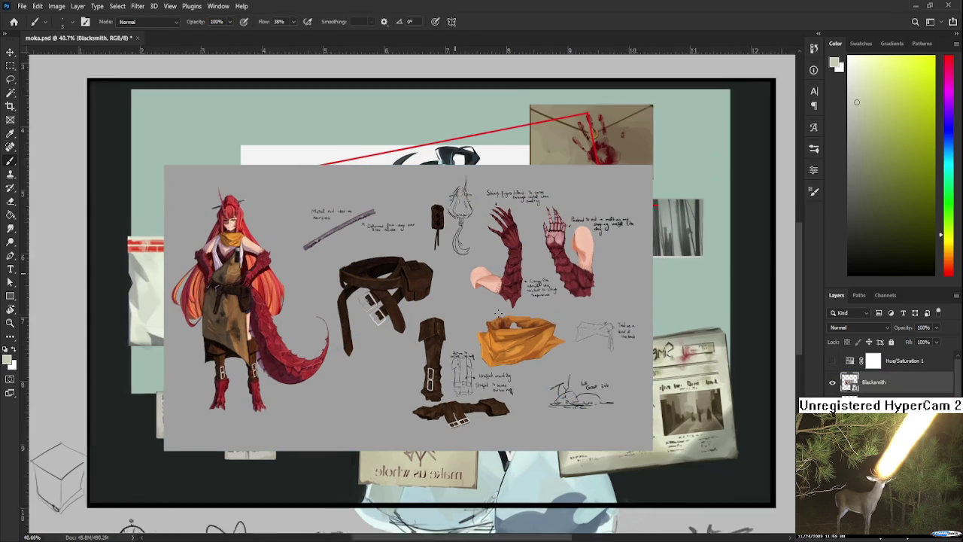
scroll(499, 313, up, 1)
scroll(499, 314, up, 2)
scroll(382, 314, up, 1)
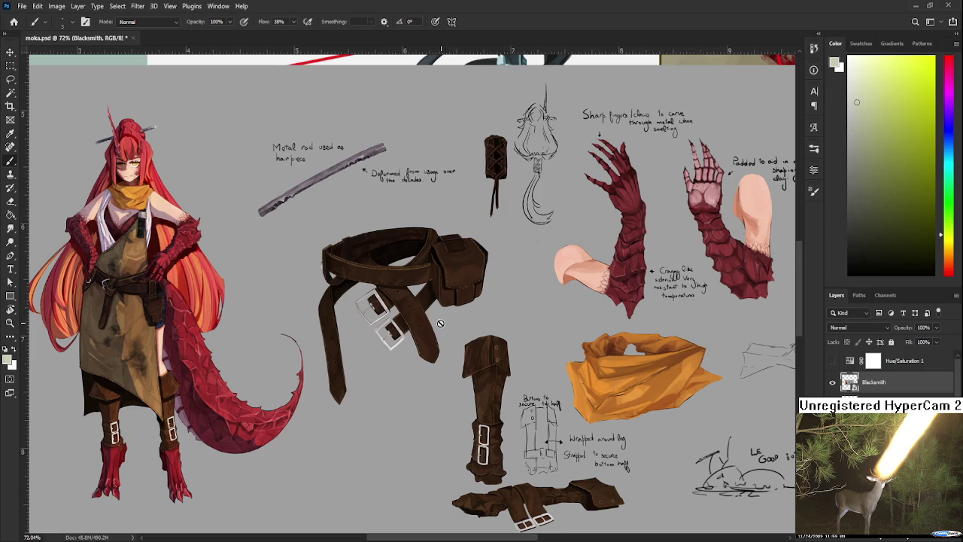
mouse_move(362, 329)
mouse_down()
mouse_move(421, 310)
mouse_move(351, 319)
mouse_move(341, 311)
mouse_up()
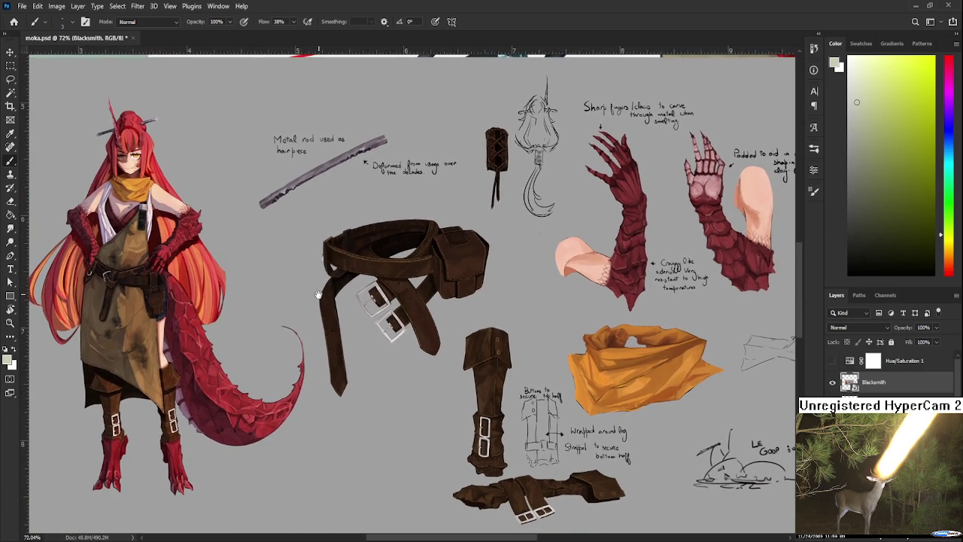
scroll(346, 320, down, 2)
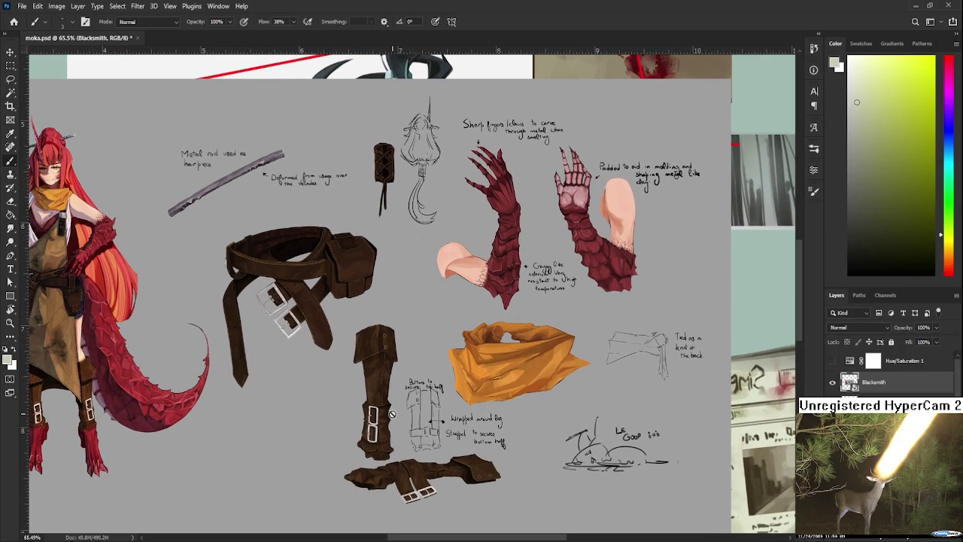
scroll(400, 420, up, 1)
scroll(402, 420, up, 1)
mouse_move(402, 421)
mouse_down()
mouse_move(577, 387)
mouse_move(516, 451)
mouse_move(465, 418)
mouse_up()
scroll(515, 452, down, 1)
scroll(515, 452, down, 1)
mouse_move(351, 360)
mouse_down()
mouse_move(477, 389)
mouse_move(450, 409)
mouse_move(422, 403)
mouse_move(512, 402)
mouse_up()
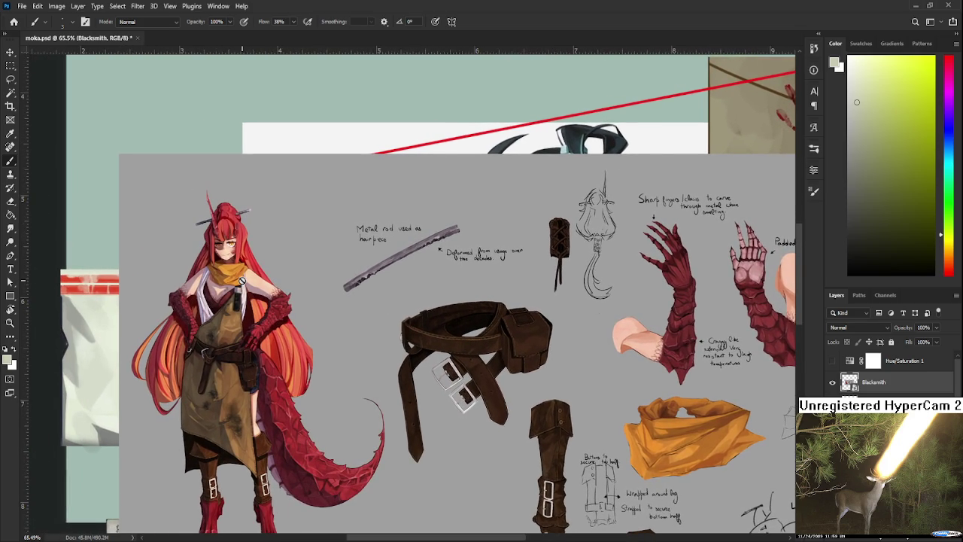
scroll(242, 281, down, 1)
scroll(239, 309, up, 1)
scroll(237, 332, down, 1)
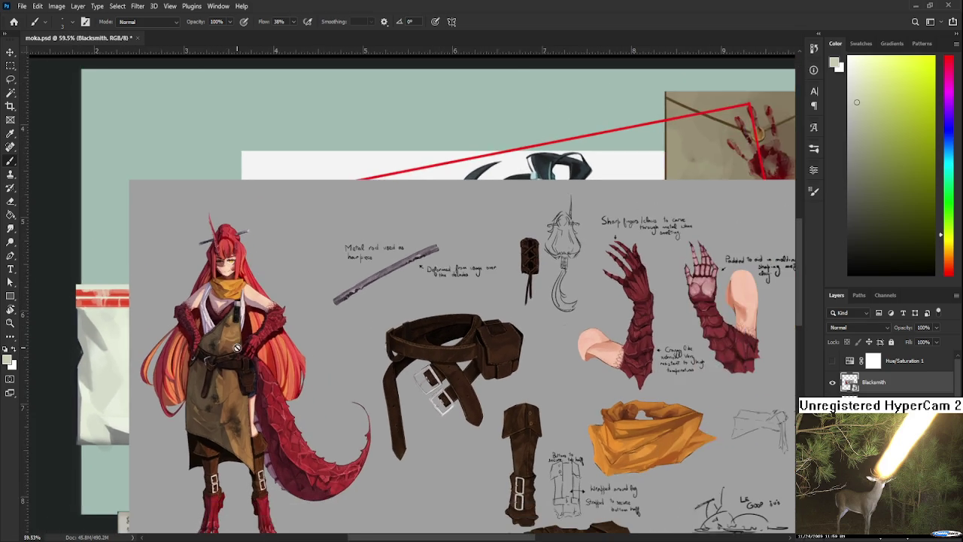
scroll(237, 348, down, 1)
scroll(541, 302, up, 1)
scroll(536, 286, up, 2)
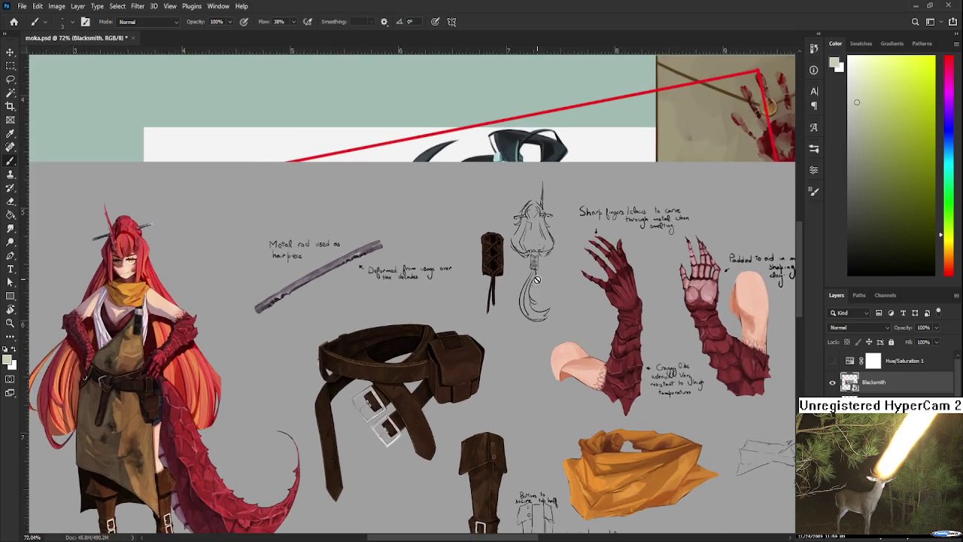
scroll(537, 271, up, 1)
scroll(538, 294, up, 1)
scroll(539, 309, up, 1)
scroll(540, 319, up, 1)
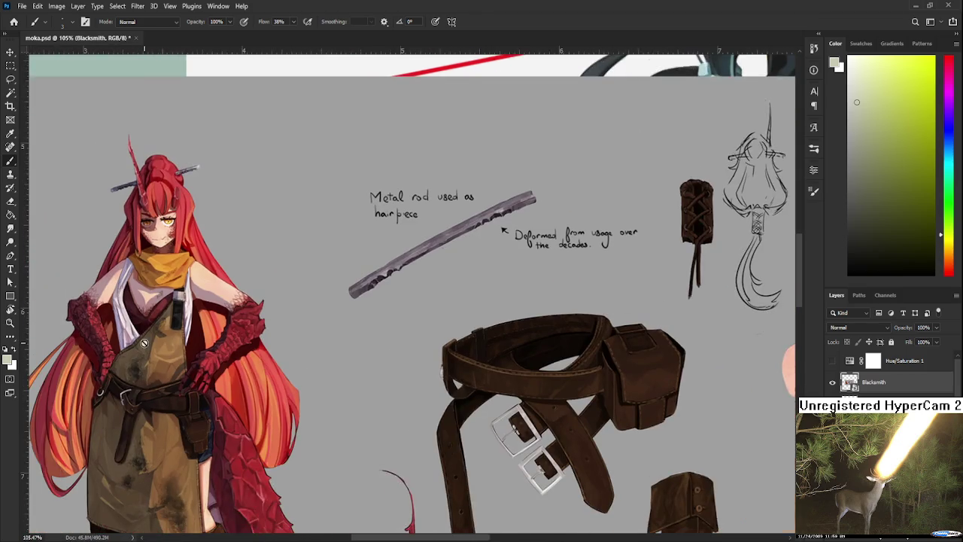
scroll(144, 343, down, 2)
scroll(166, 353, down, 1)
scroll(181, 366, down, 1)
scroll(191, 372, down, 1)
scroll(190, 372, down, 1)
scroll(192, 369, up, 1)
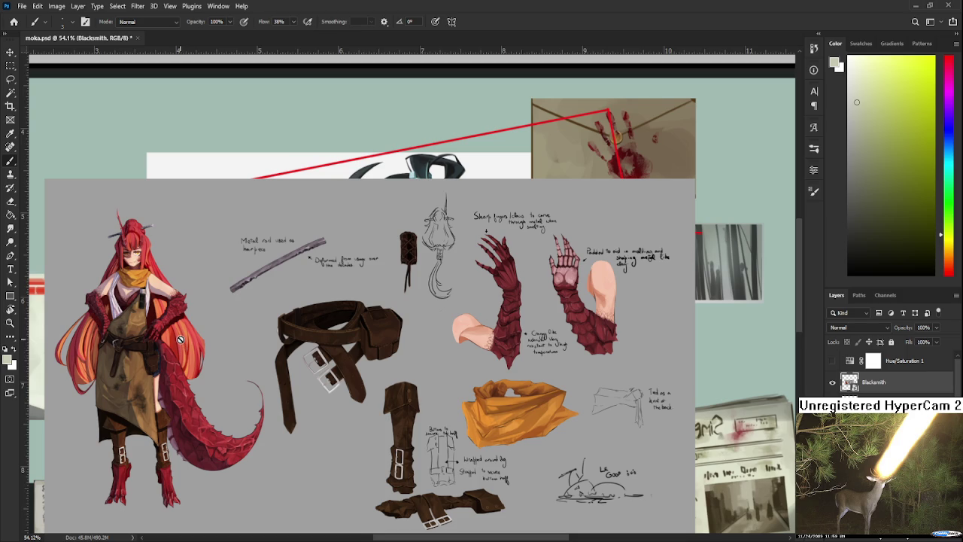
scroll(124, 313, up, 1)
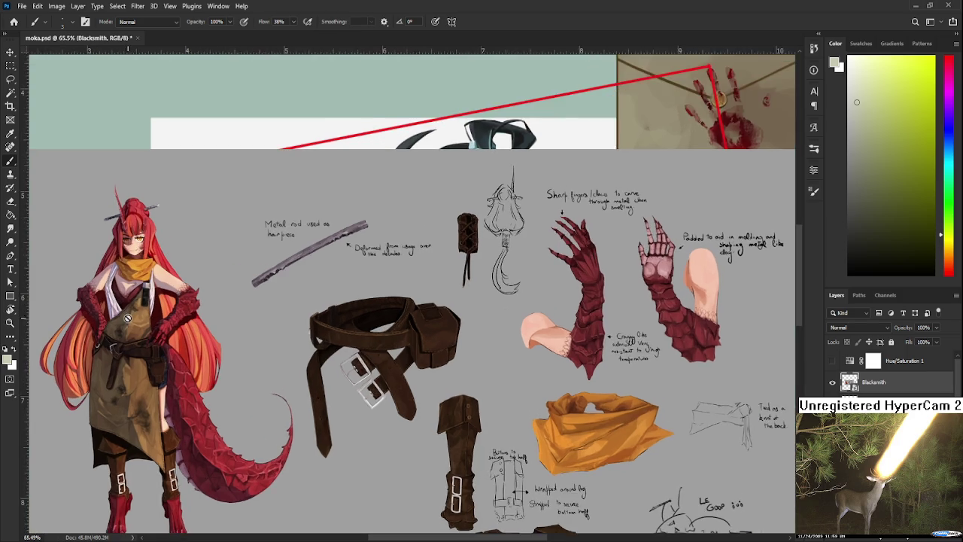
scroll(128, 318, up, 1)
scroll(154, 457, down, 1)
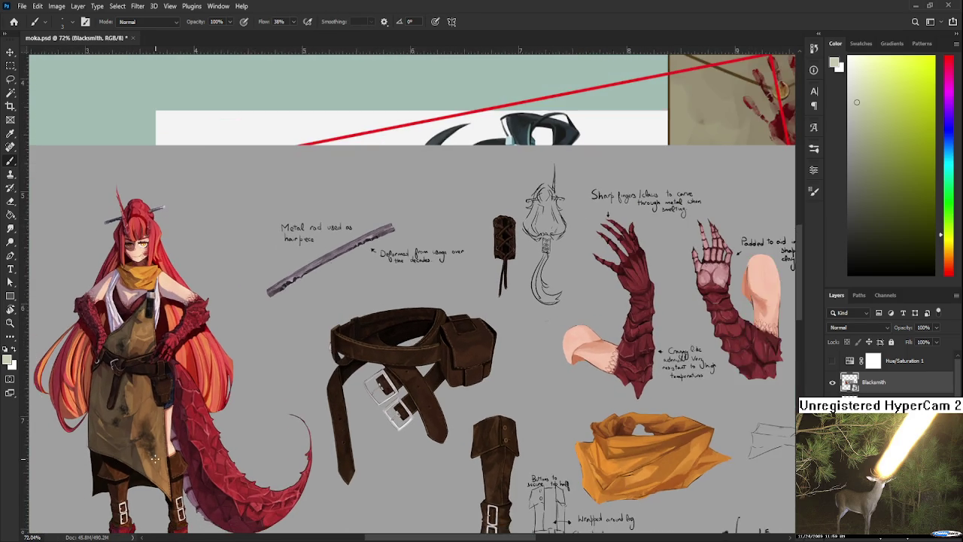
scroll(173, 444, down, 1)
scroll(225, 410, down, 1)
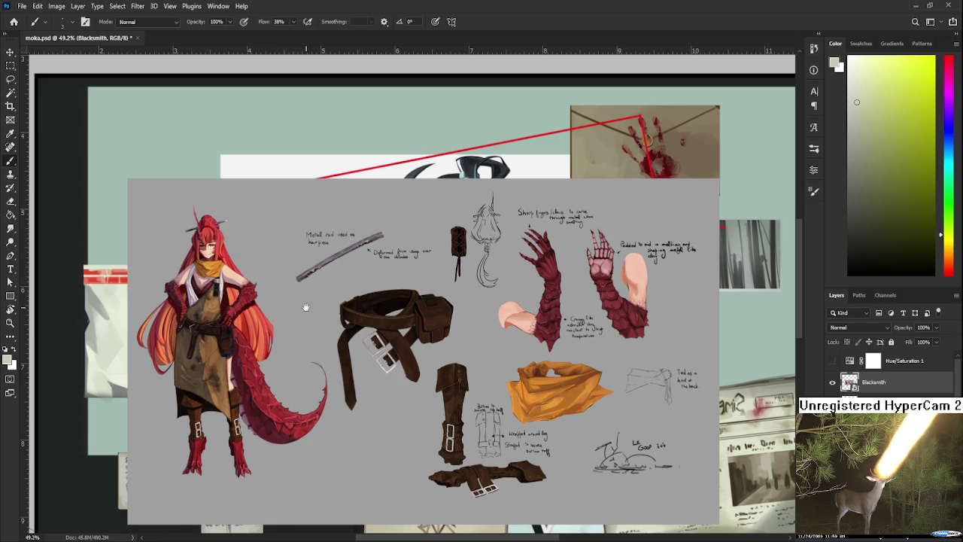
drag(301, 305, 364, 305)
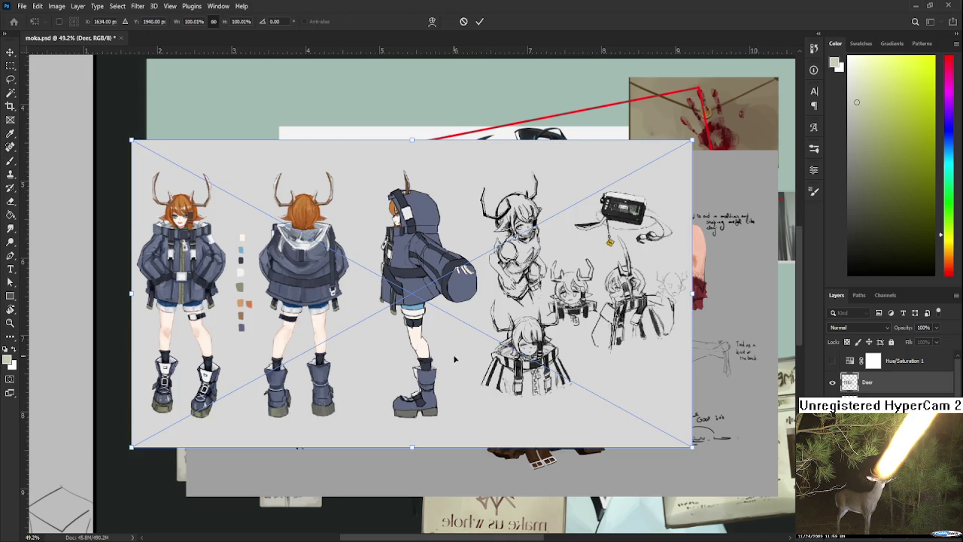
Move the Deer sheet right and down, commit its placement, and switch back to the Brush
mouse_move(370, 322)
mouse_down()
mouse_move(434, 359)
mouse_move(442, 339)
mouse_up()
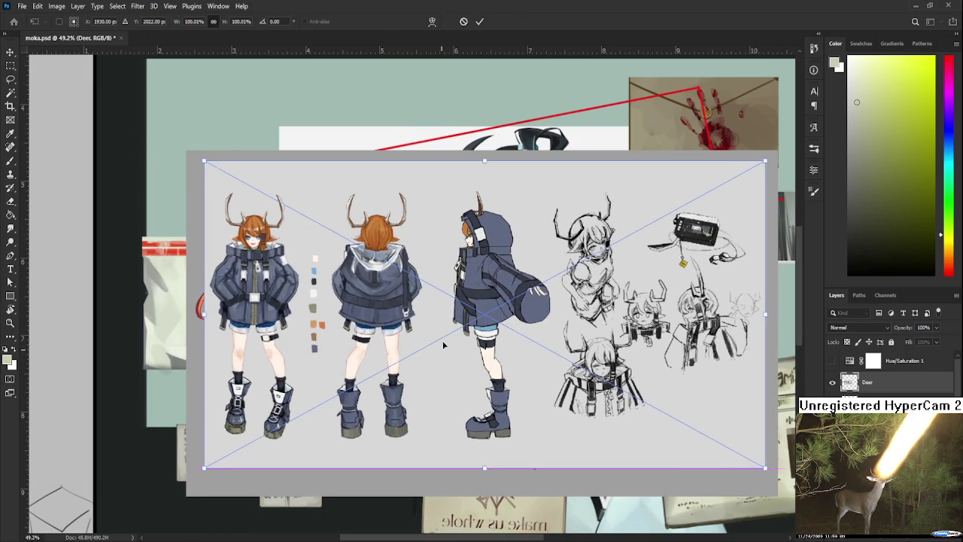
key(Return)
key(b)
Zoom in and pan across the Deer sheet to inspect all three deer figures
scroll(441, 339, up, 1)
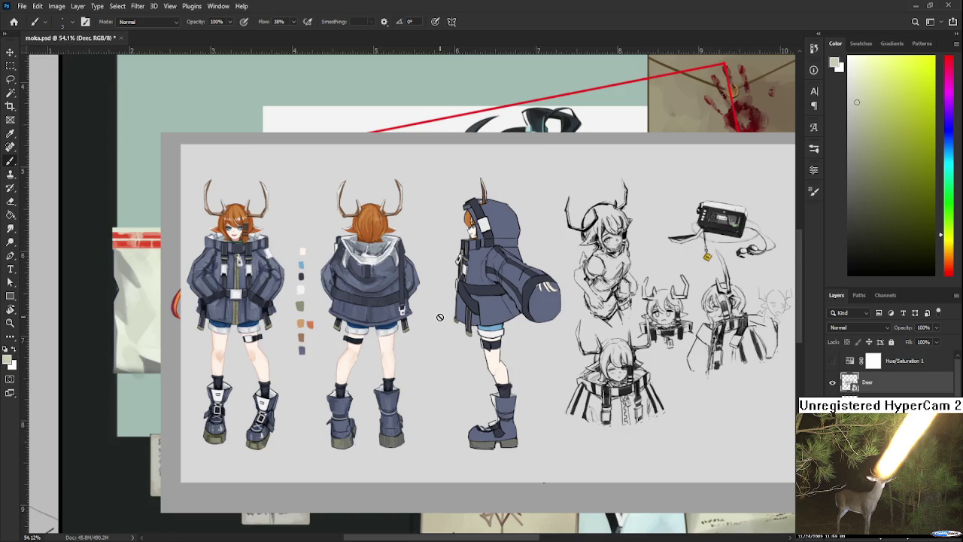
scroll(440, 317, up, 1)
scroll(444, 315, up, 1)
scroll(454, 305, up, 1)
drag(460, 298, 483, 299)
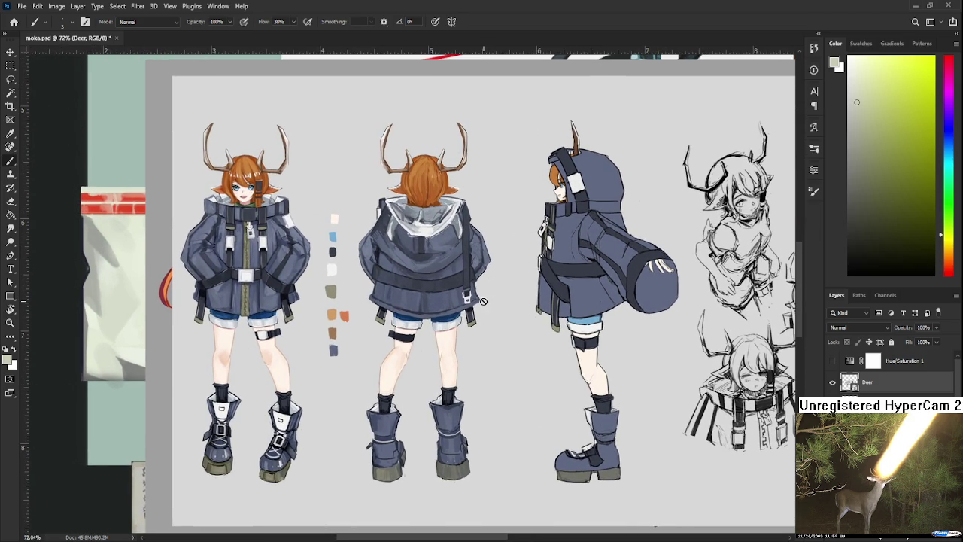
scroll(482, 300, up, 1)
scroll(483, 295, up, 1)
scroll(484, 290, up, 1)
scroll(485, 289, down, 1)
scroll(484, 317, down, 1)
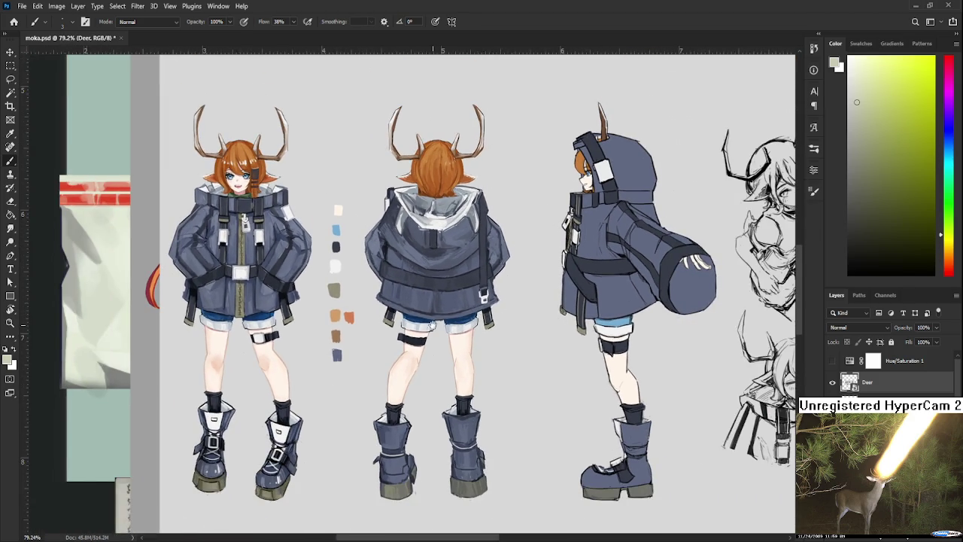
drag(433, 324, 502, 329)
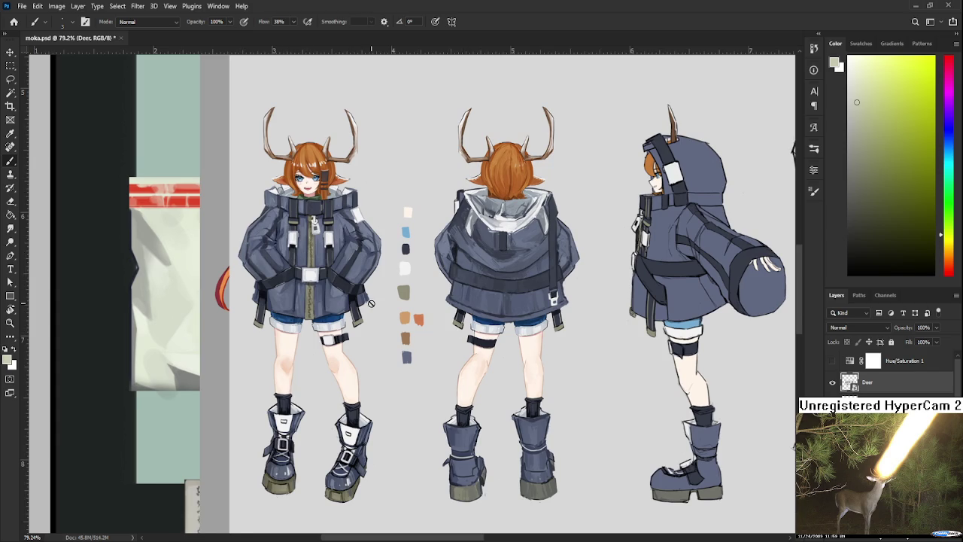
Bring the right-hand sketches into view and begin transforming the pasted Snake sheet
scroll(377, 336, down, 1)
scroll(377, 336, down, 1)
drag(467, 369, 402, 362)
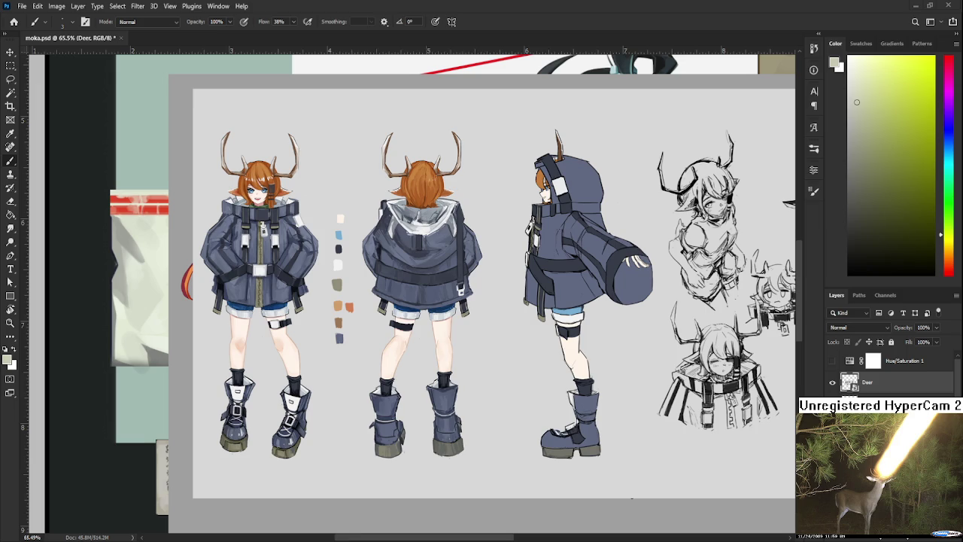
key(ctrl+t)
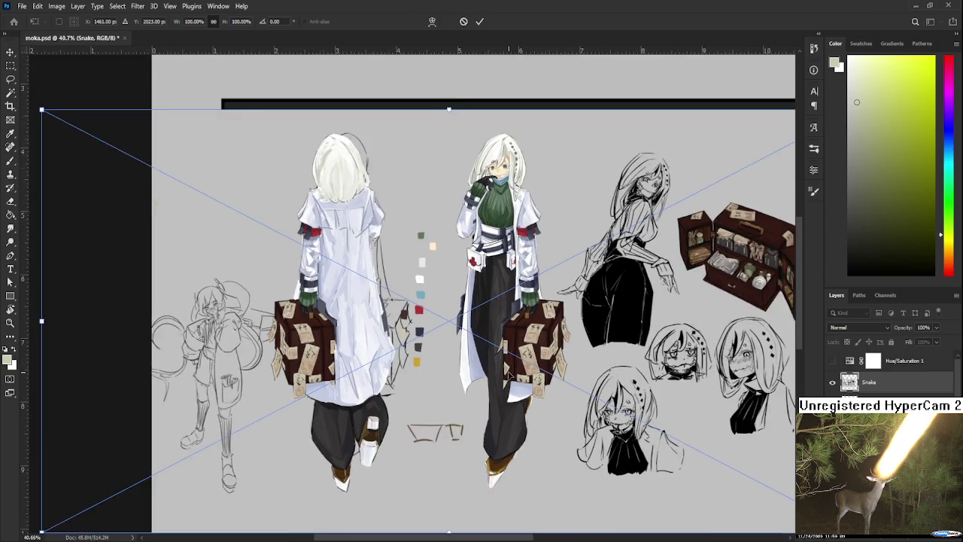
Scale the Snake sheet to about 64.22%, nudge it into the centre, and commit
scroll(510, 374, down, 5)
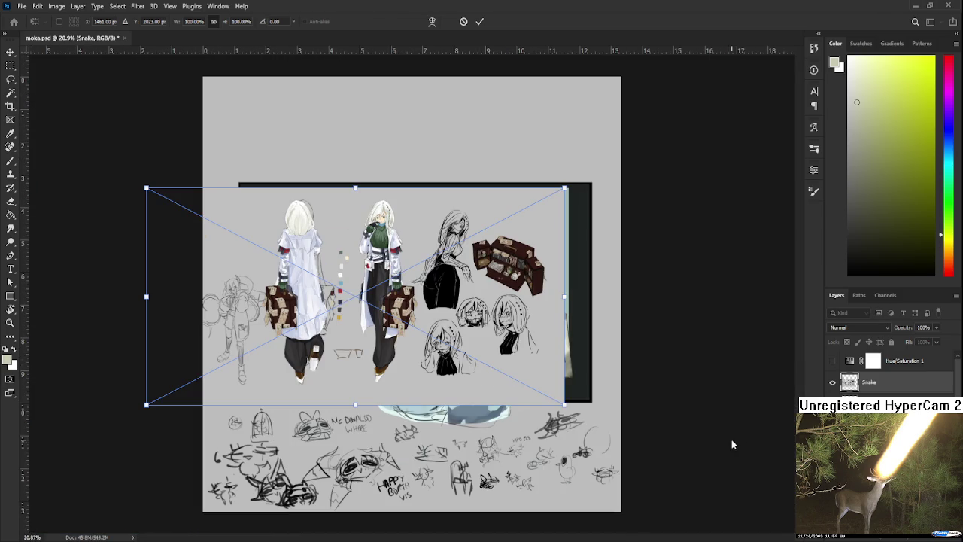
mouse_move(565, 405)
mouse_down()
mouse_move(409, 333)
mouse_move(512, 354)
mouse_up()
drag(446, 292, 441, 294)
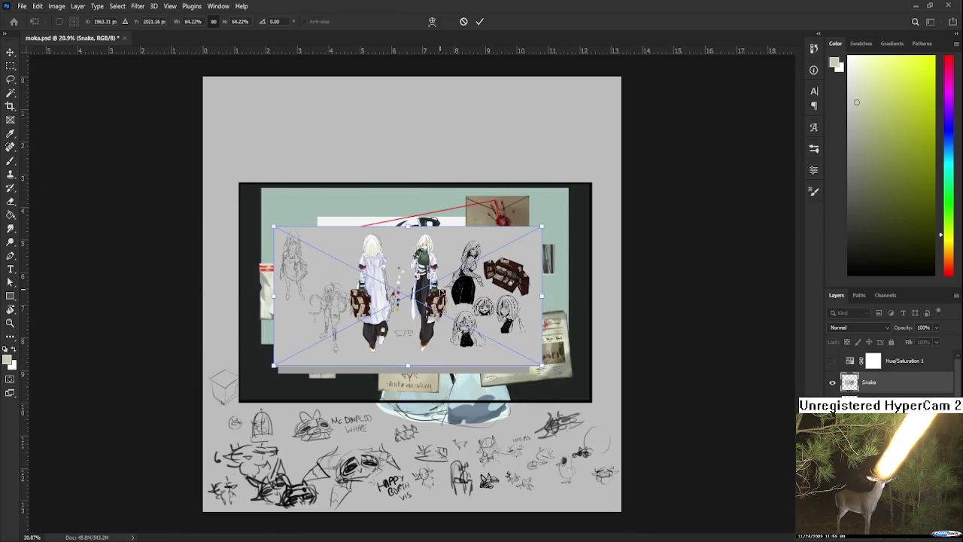
key(Return)
Zoom in and pan around the Snake sheet's left-hand sketches and lower section
scroll(421, 316, up, 2)
scroll(414, 331, up, 2)
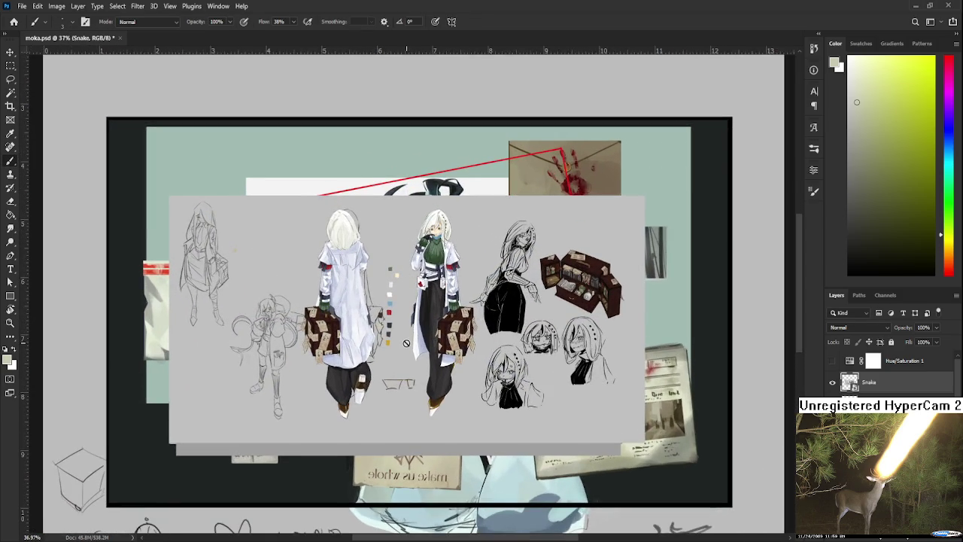
scroll(406, 343, up, 1)
scroll(450, 313, up, 2)
scroll(450, 312, up, 1)
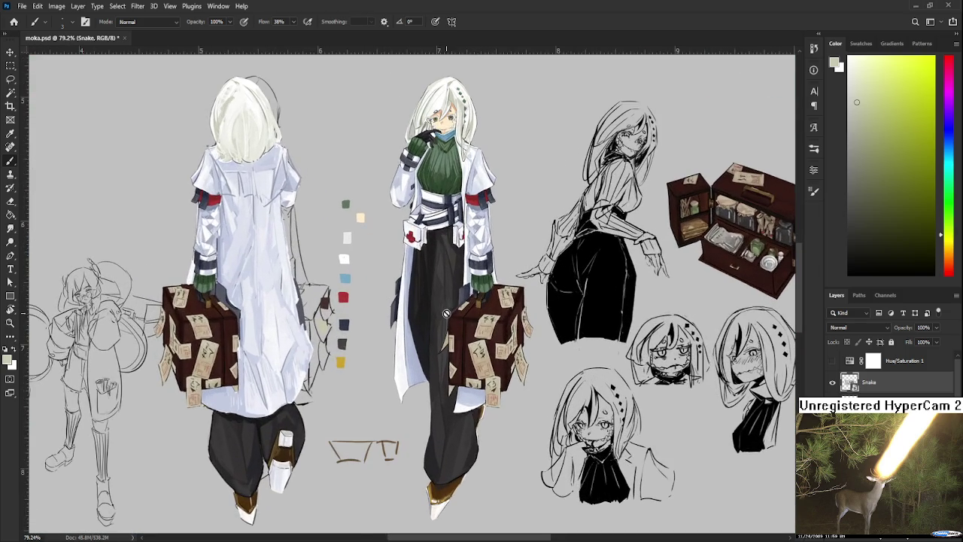
drag(407, 316, 507, 292)
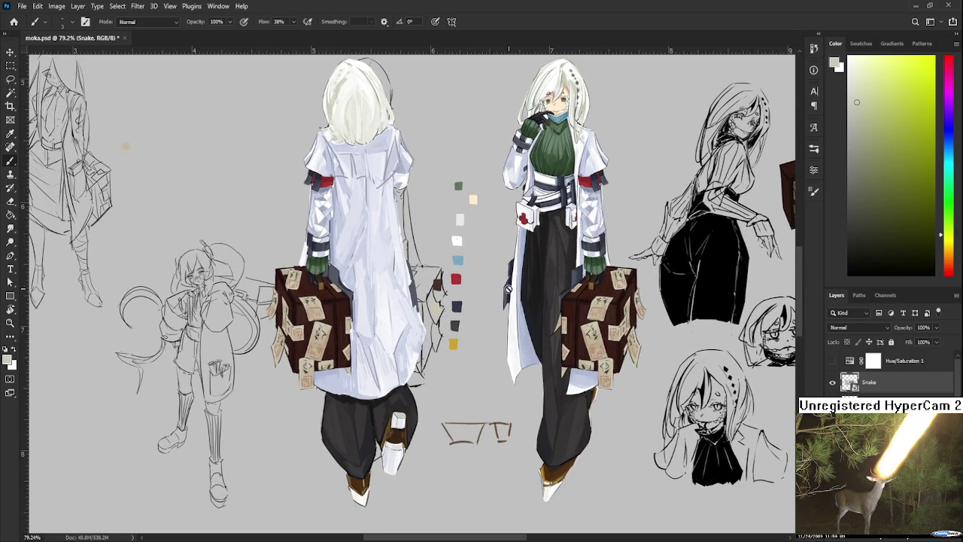
scroll(507, 292, down, 1)
scroll(508, 316, right, 3)
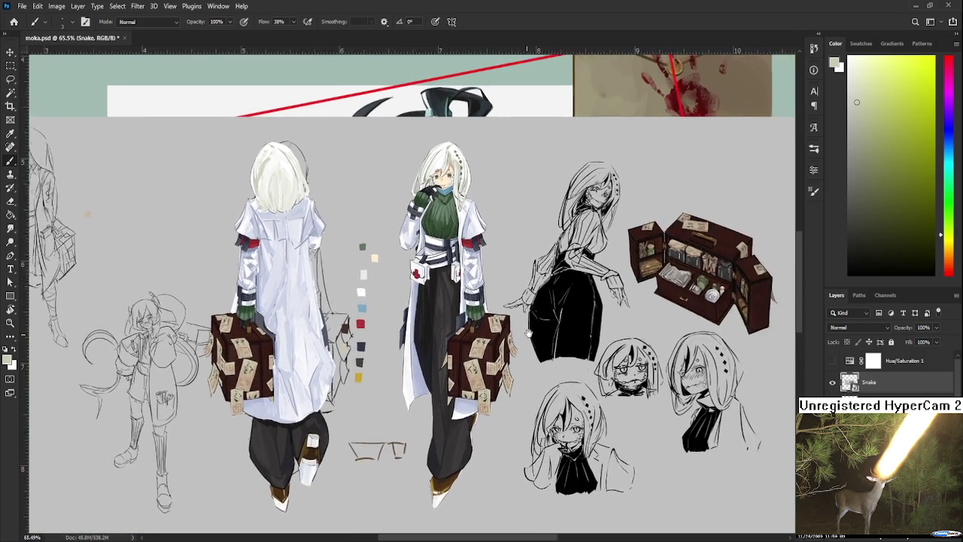
scroll(508, 341, up, 1)
drag(508, 341, 511, 325)
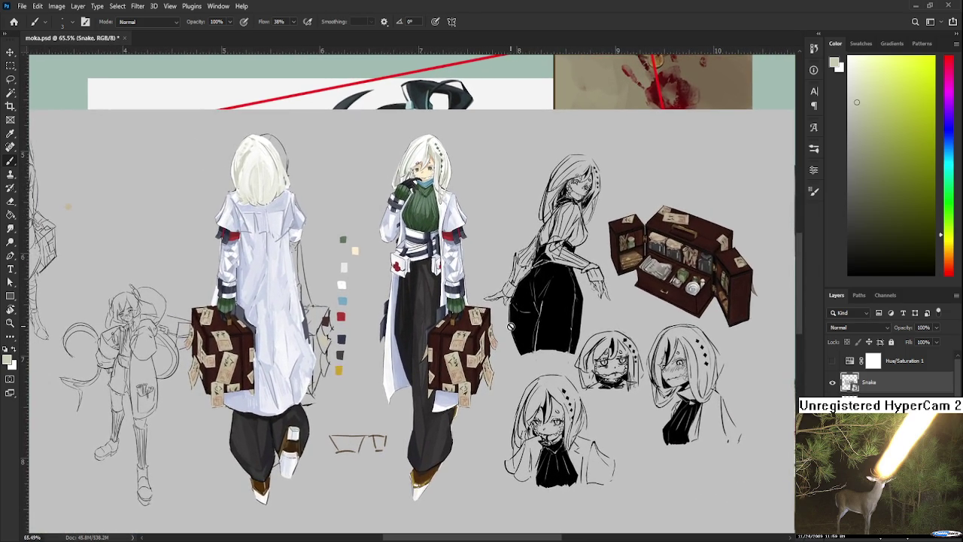
scroll(509, 335, down, 1)
scroll(497, 346, right, 1)
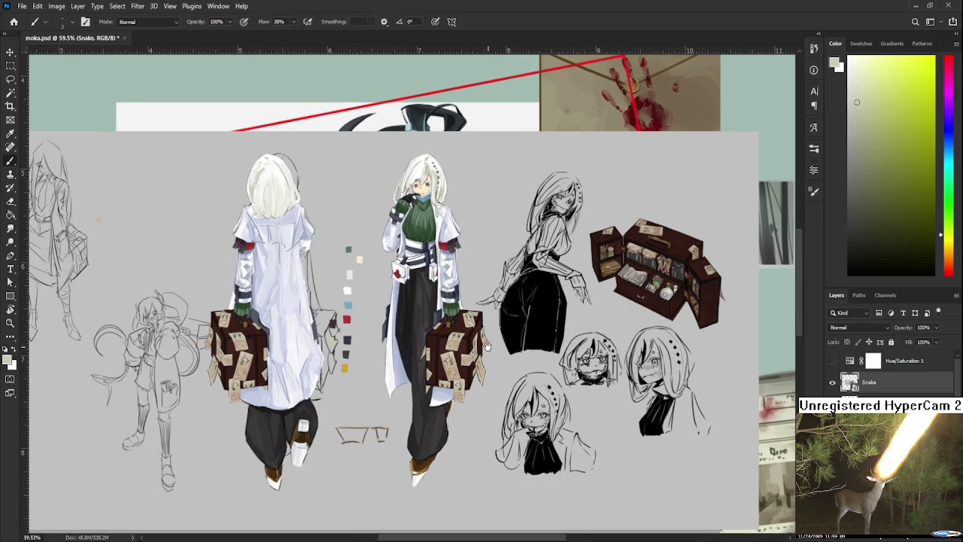
drag(488, 345, 511, 349)
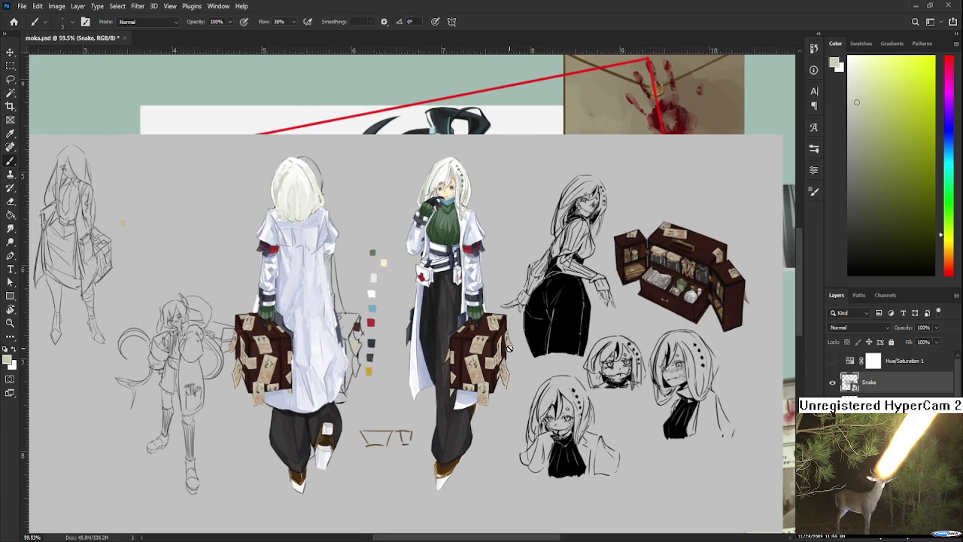
Zoom in and out to view the top of the Snake character sheet
scroll(509, 347, down, 1)
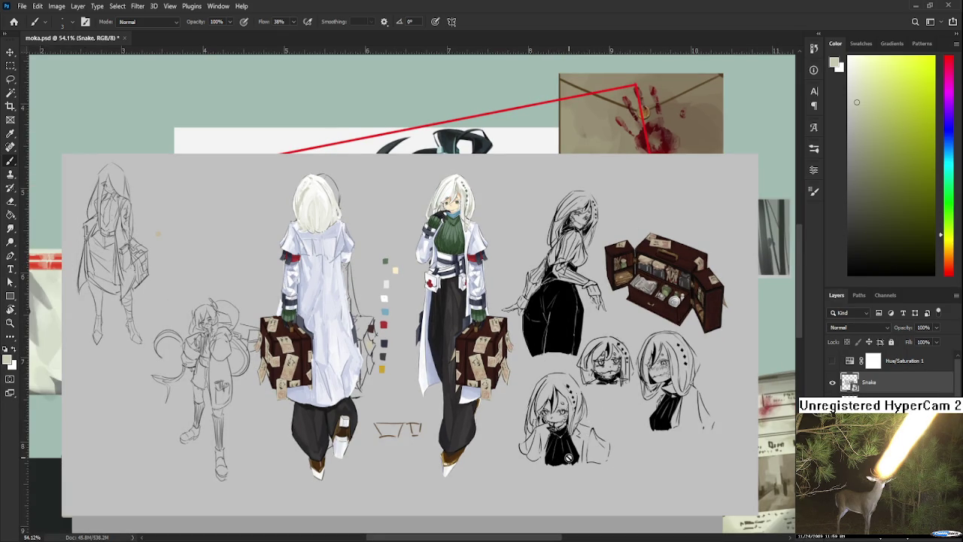
scroll(569, 457, up, 2)
scroll(564, 424, up, 2)
scroll(563, 424, up, 2)
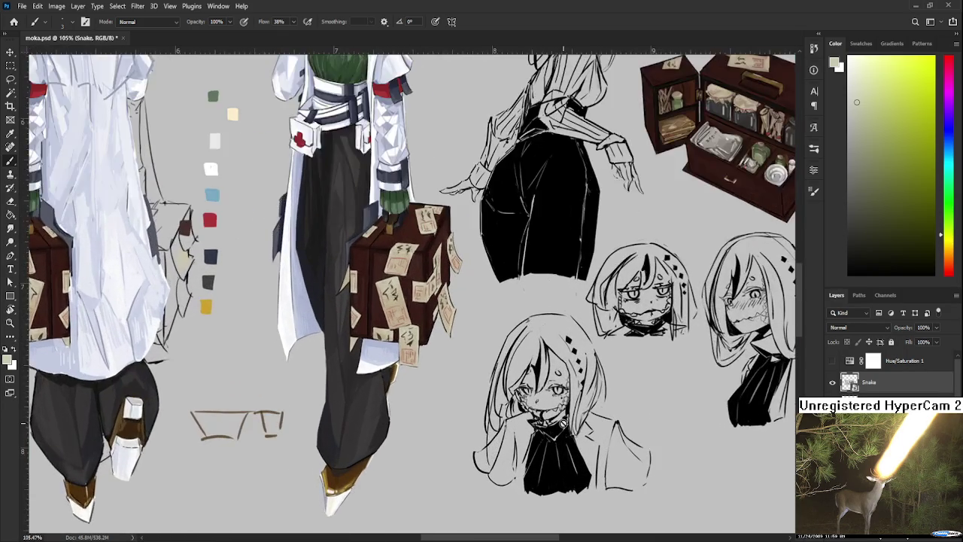
scroll(563, 424, up, 2)
scroll(549, 421, up, 2)
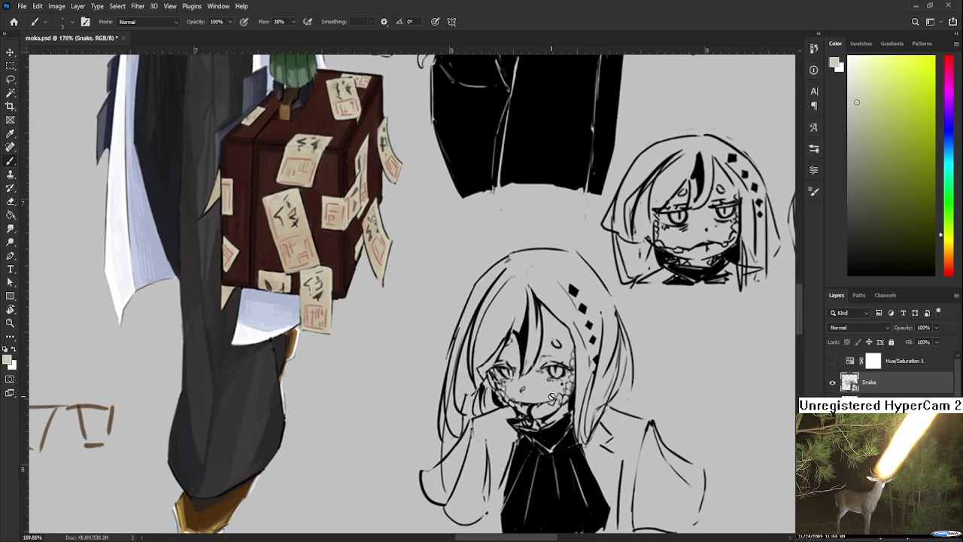
scroll(553, 400, down, 2)
scroll(553, 401, down, 2)
scroll(555, 403, down, 2)
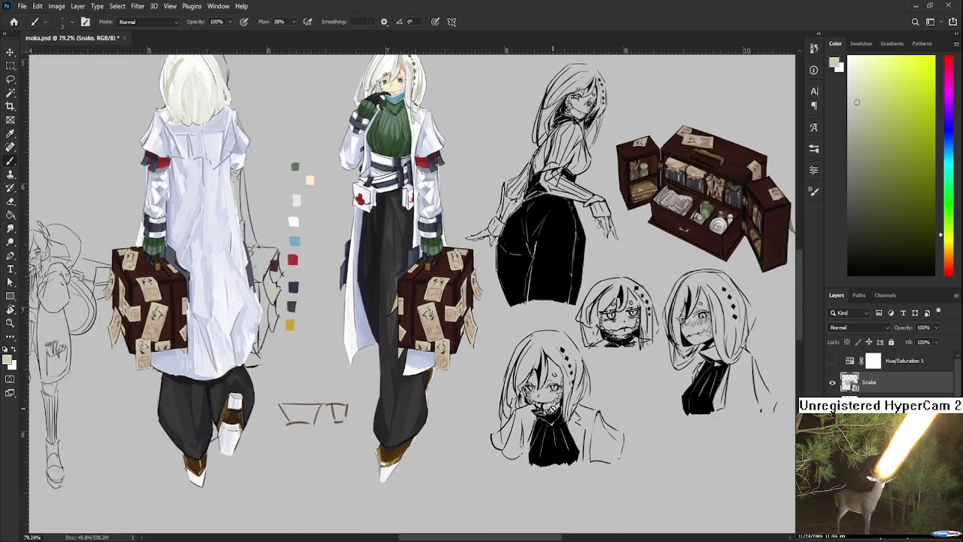
drag(554, 409, 552, 360)
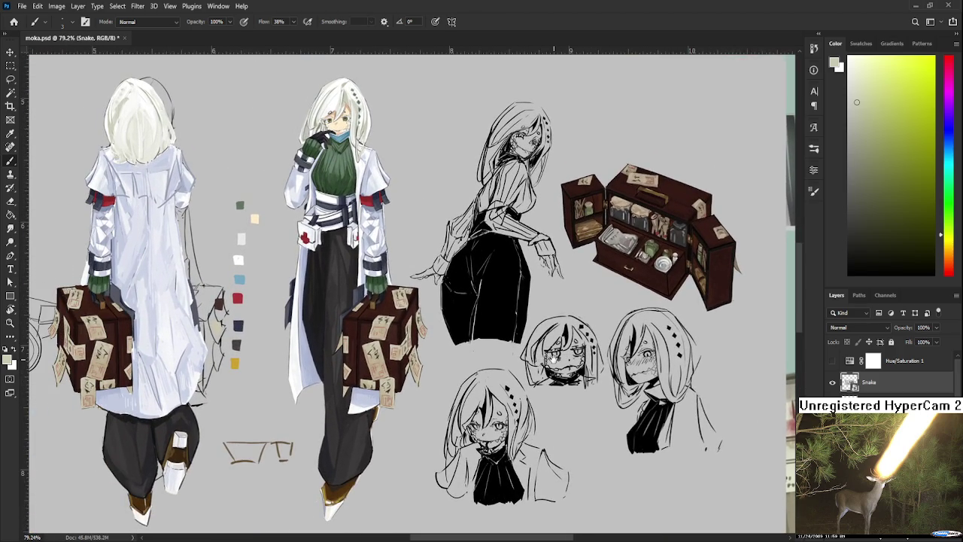
scroll(552, 354, down, 1)
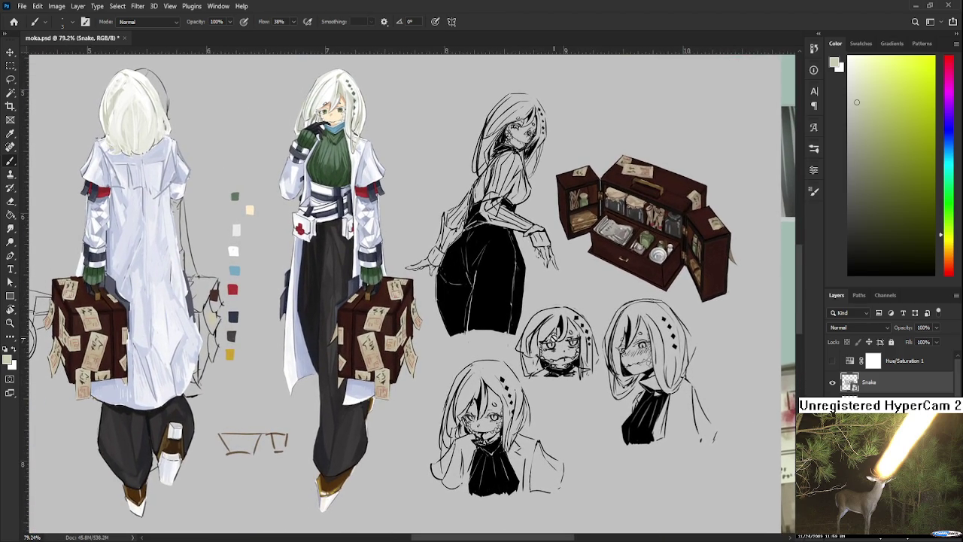
scroll(555, 342, down, 2)
scroll(554, 342, down, 1)
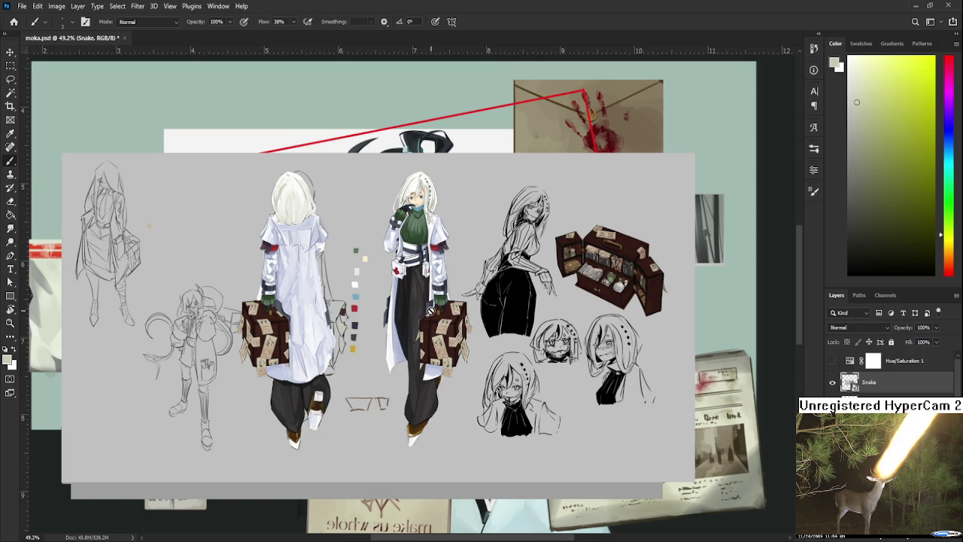
drag(444, 302, 473, 315)
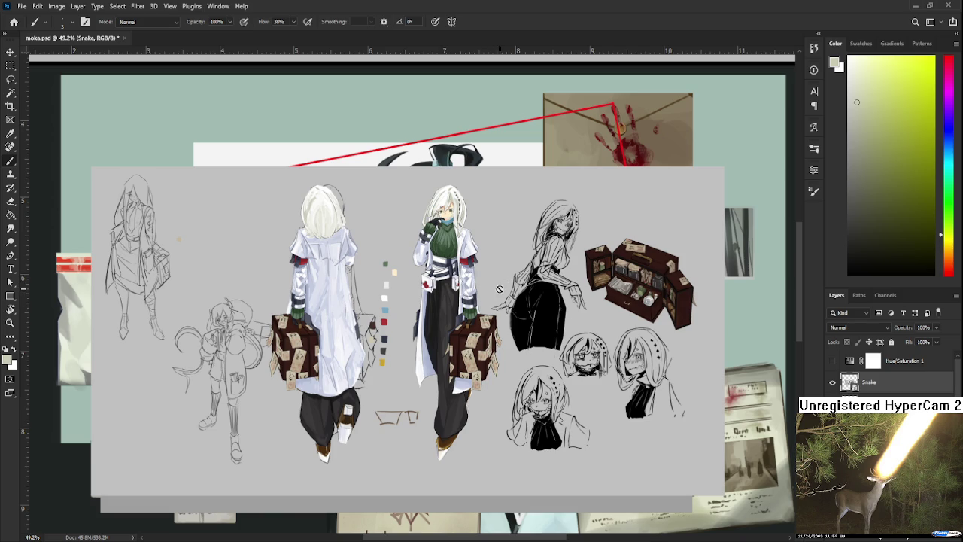
Hide the Snake character-sheet layer and zoom to the evidence bag with its single brass casing
scroll(492, 287, up, 2)
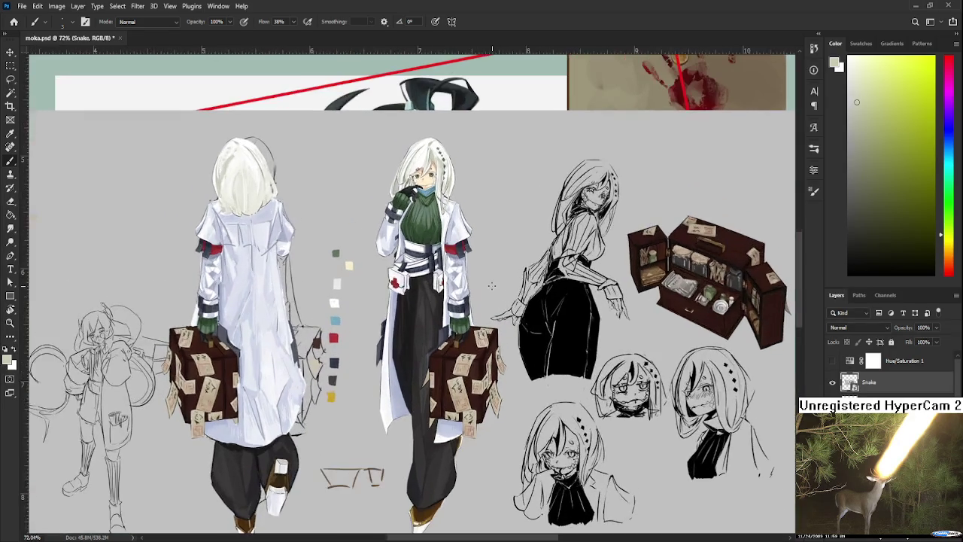
scroll(489, 297, down, 2)
key(Delete)
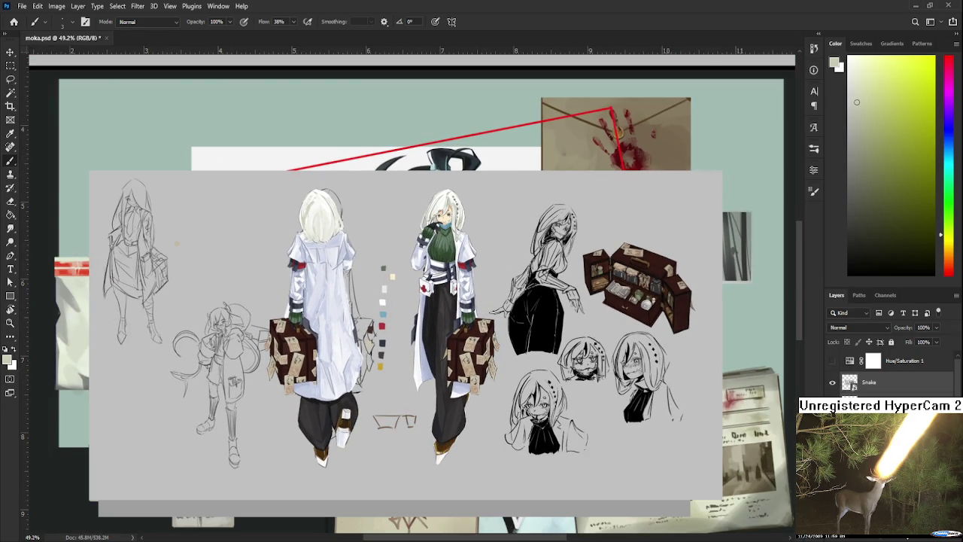
scroll(533, 407, down, 1)
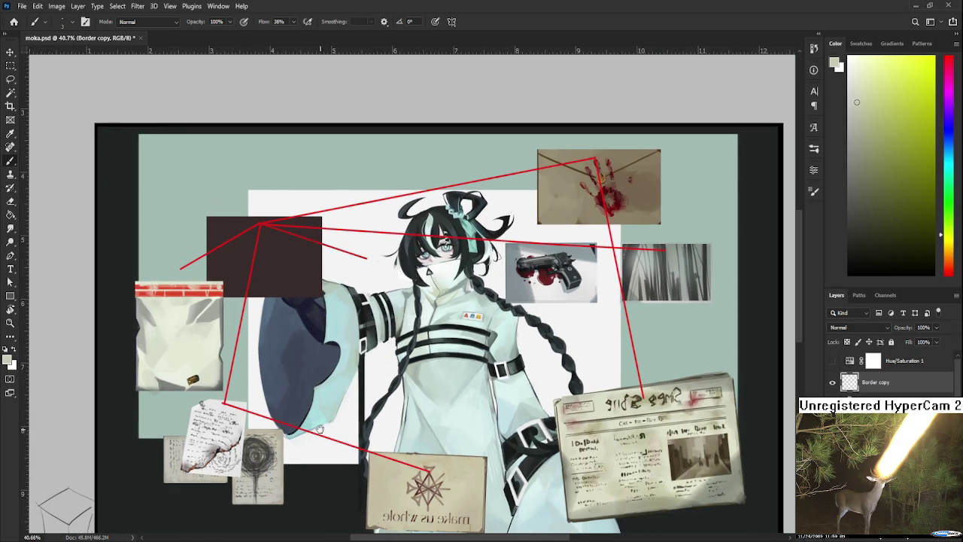
drag(321, 429, 423, 410)
scroll(300, 366, up, 1)
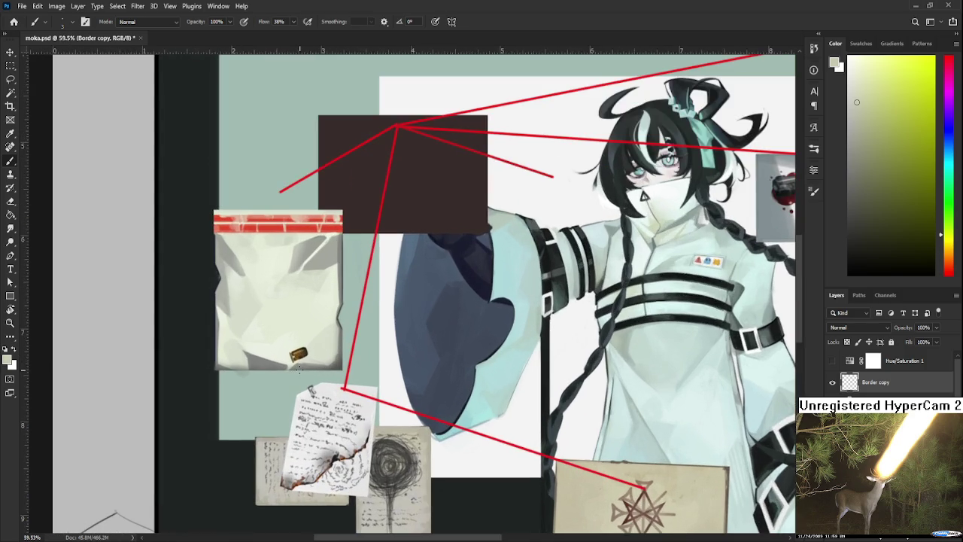
scroll(299, 366, up, 1)
scroll(298, 348, up, 1)
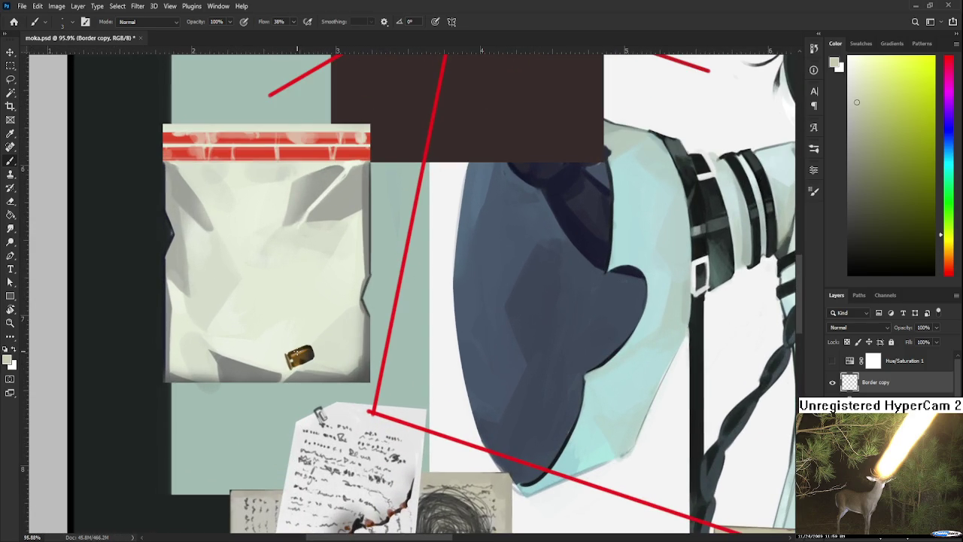
scroll(300, 335, down, 1)
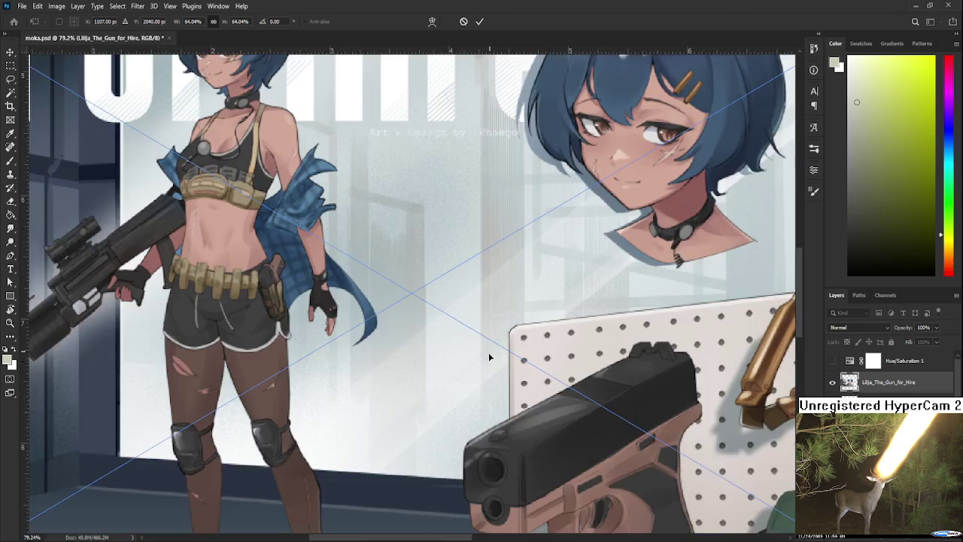
scroll(488, 353, down, 2)
Shrink the placed Lilija image, move it up and left over the board, and commit it
scroll(527, 361, down, 2)
scroll(601, 379, down, 1)
drag(601, 378, 621, 377)
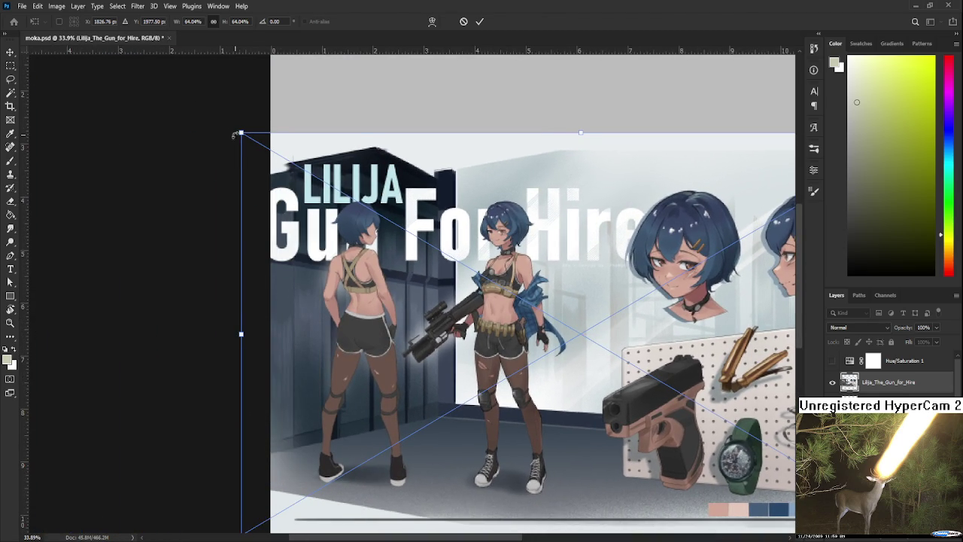
drag(240, 134, 505, 290)
drag(499, 340, 387, 263)
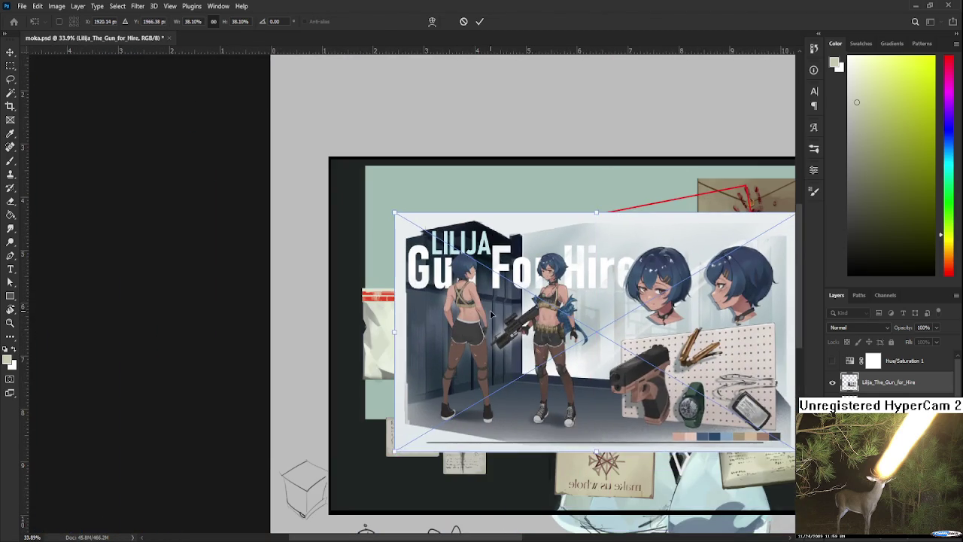
key(Return)
Zoom in and tilt the canvas view to inspect the Lilija brass casings
scroll(670, 383, up, 2)
scroll(640, 378, up, 1)
scroll(595, 372, up, 2)
scroll(557, 365, up, 2)
scroll(542, 363, up, 2)
scroll(591, 334, up, 1)
key(r)
mouse_move(591, 333)
mouse_down()
mouse_move(329, 473)
mouse_move(465, 380)
mouse_up()
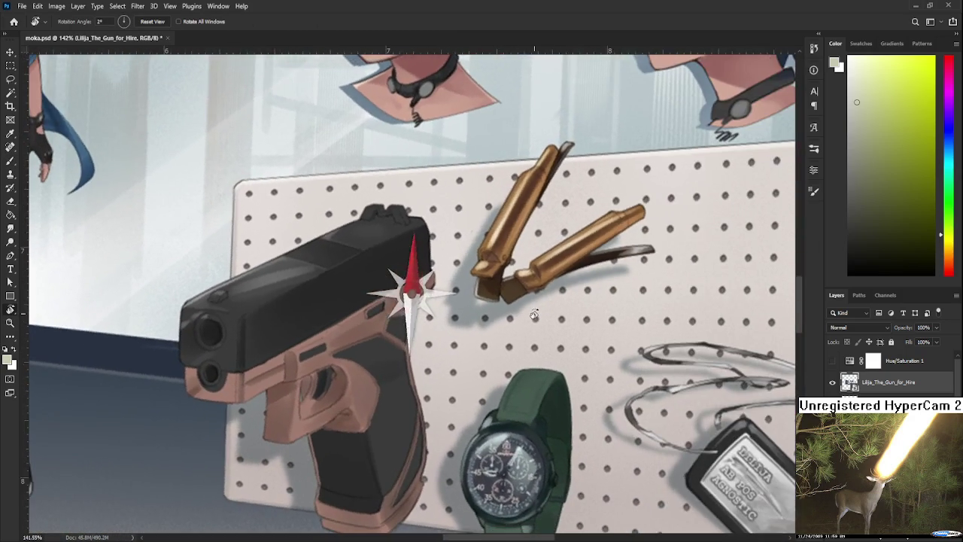
scroll(465, 380, down, 2)
scroll(465, 380, down, 1)
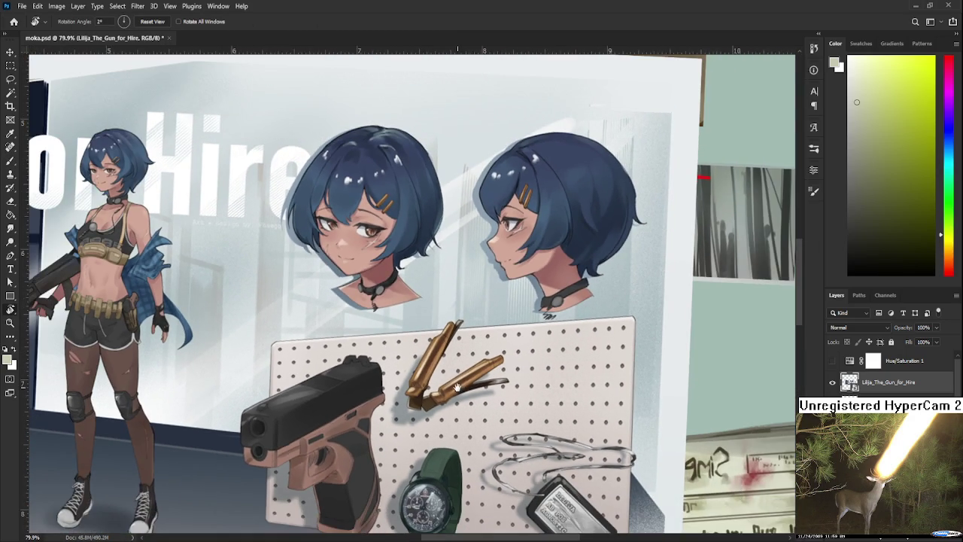
scroll(465, 380, down, 1)
scroll(550, 322, up, 1)
scroll(548, 323, up, 2)
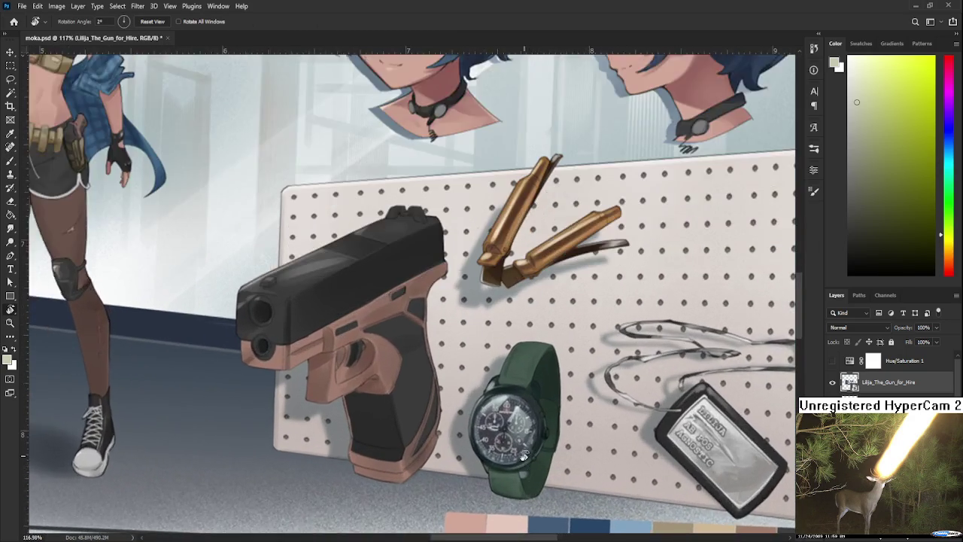
scroll(548, 324, up, 2)
Pan over the watch, dog tag, character, gun and heads, then level the view to 0°
mouse_move(579, 441)
mouse_down()
mouse_move(243, 395)
mouse_move(384, 381)
mouse_up()
scroll(268, 389, down, 1)
scroll(384, 382, down, 2)
mouse_move(270, 301)
mouse_down()
mouse_move(508, 339)
mouse_move(585, 369)
mouse_move(645, 413)
mouse_move(753, 425)
mouse_move(587, 374)
mouse_up()
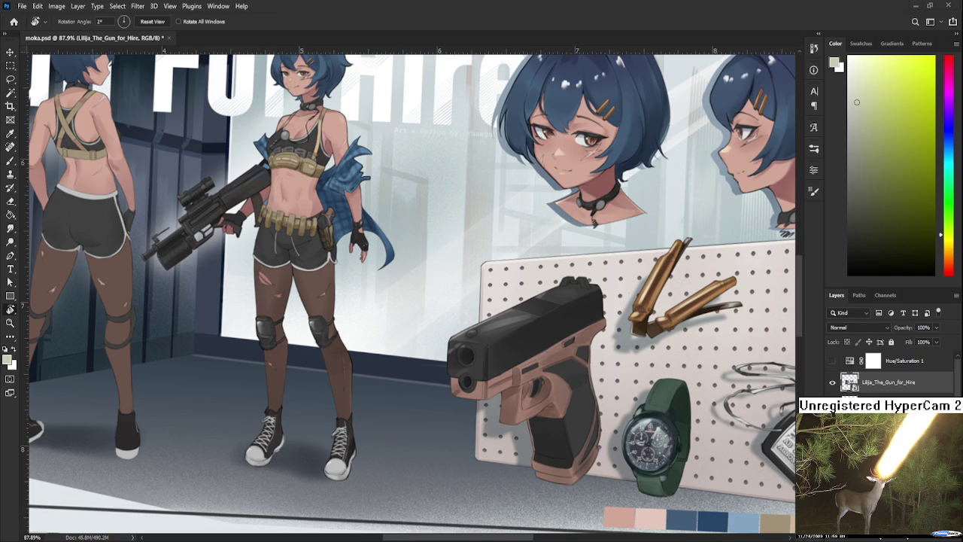
drag(408, 344, 514, 371)
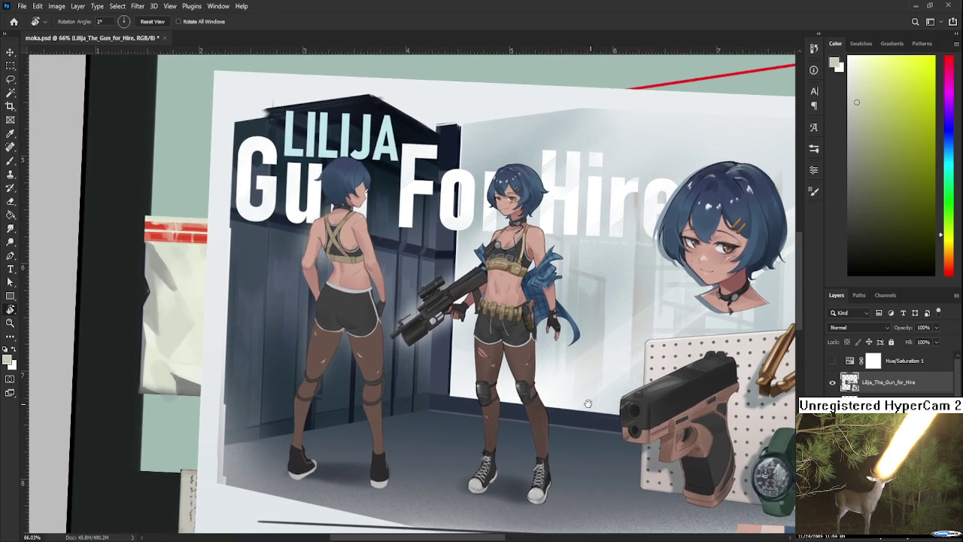
scroll(531, 332, up, 3)
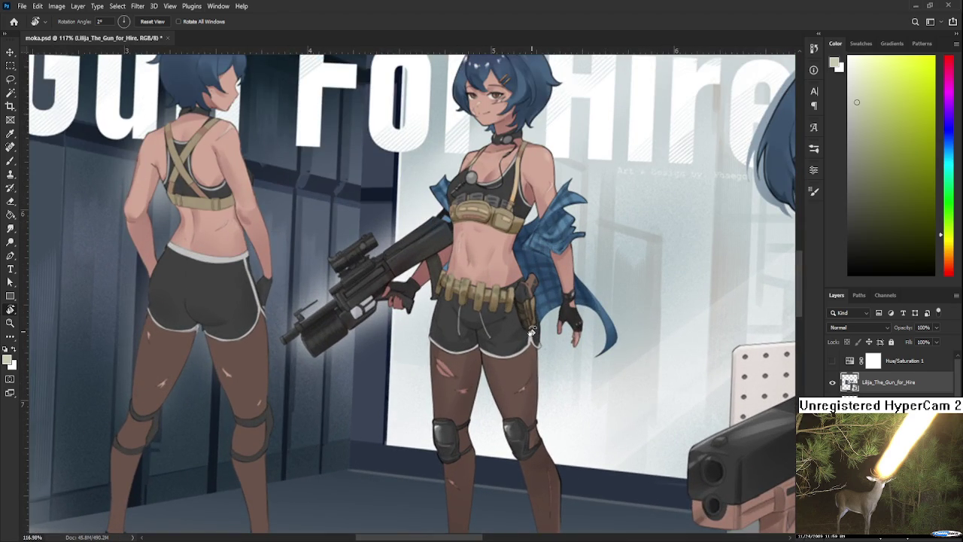
scroll(532, 332, down, 3)
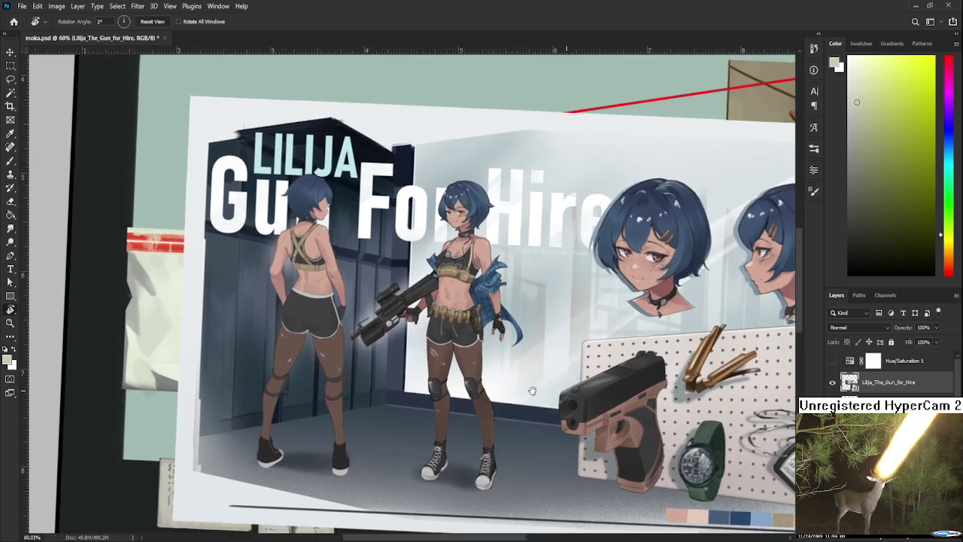
mouse_move(531, 390)
mouse_down()
mouse_move(416, 398)
mouse_move(412, 363)
mouse_up()
drag(389, 426, 497, 371)
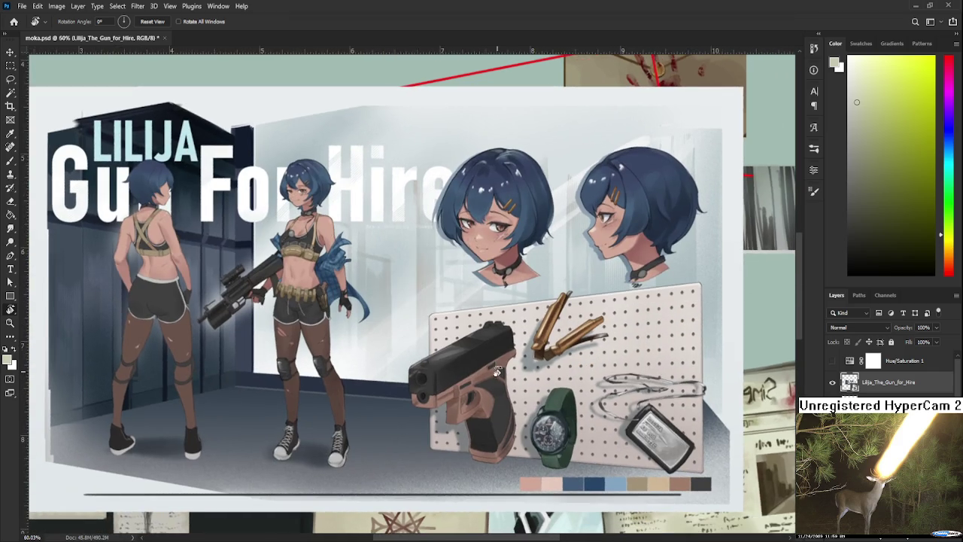
Zoom around the Lilija image to study the pegboard, gun, watch and front-facing head
scroll(496, 371, down, 2)
scroll(497, 371, down, 1)
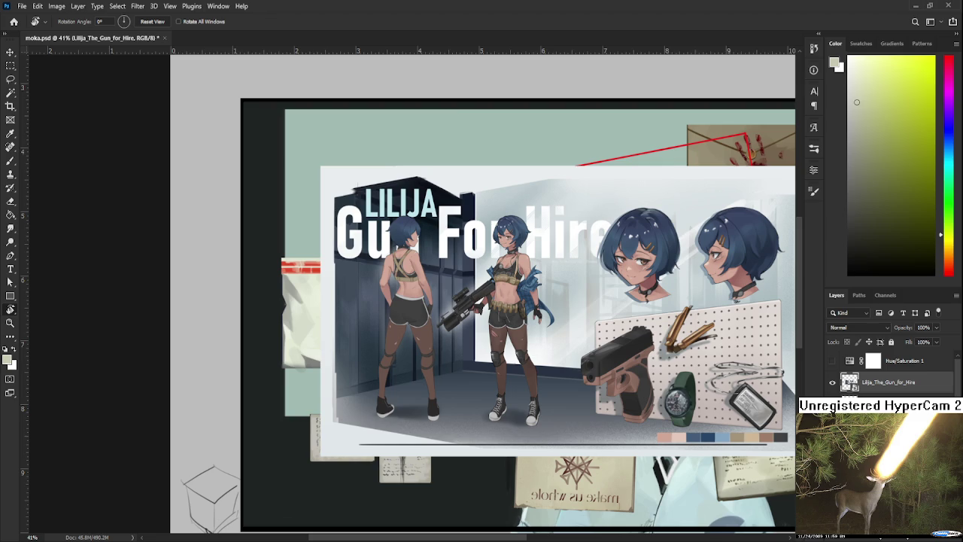
scroll(674, 405, up, 2)
scroll(676, 405, up, 2)
drag(678, 407, 535, 451)
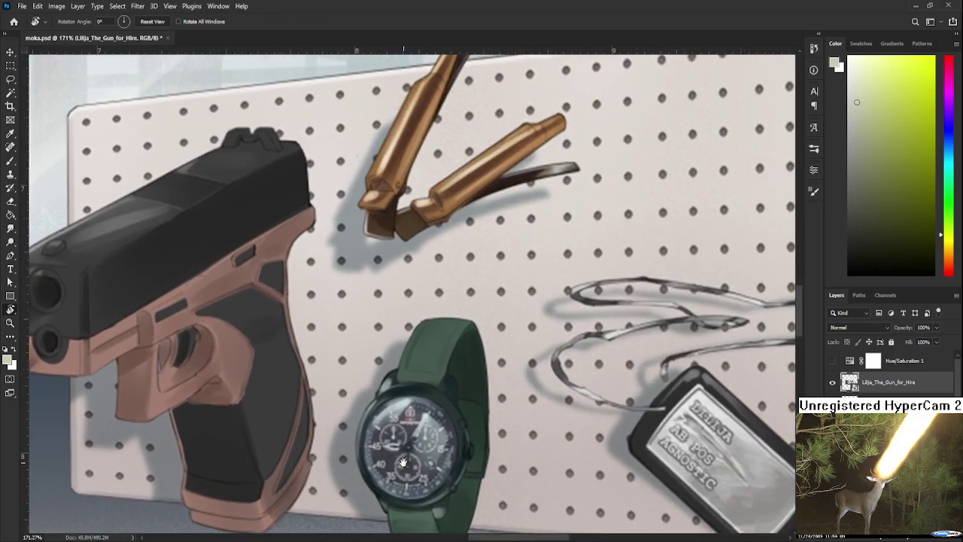
scroll(536, 452, down, 5)
scroll(527, 338, up, 2)
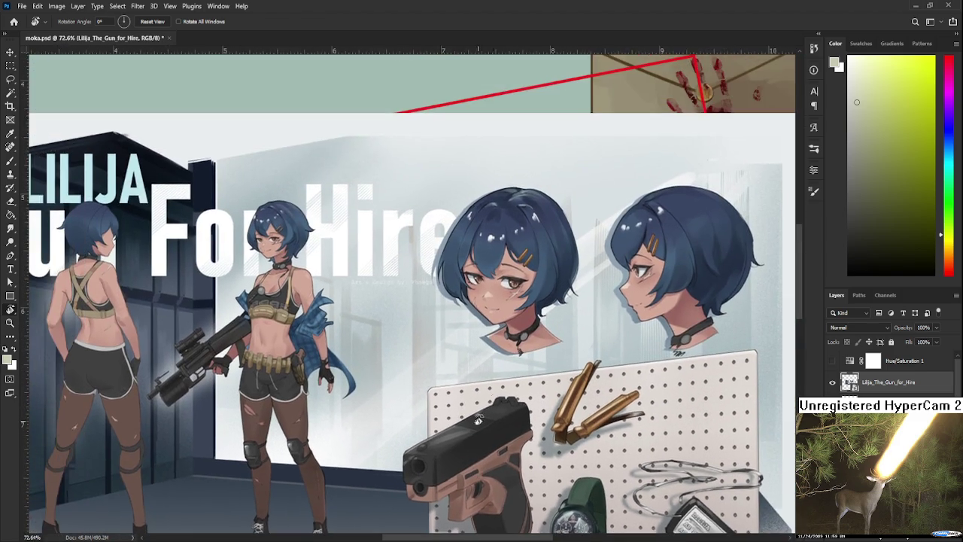
scroll(526, 327, up, 2)
scroll(526, 324, up, 2)
scroll(525, 324, down, 2)
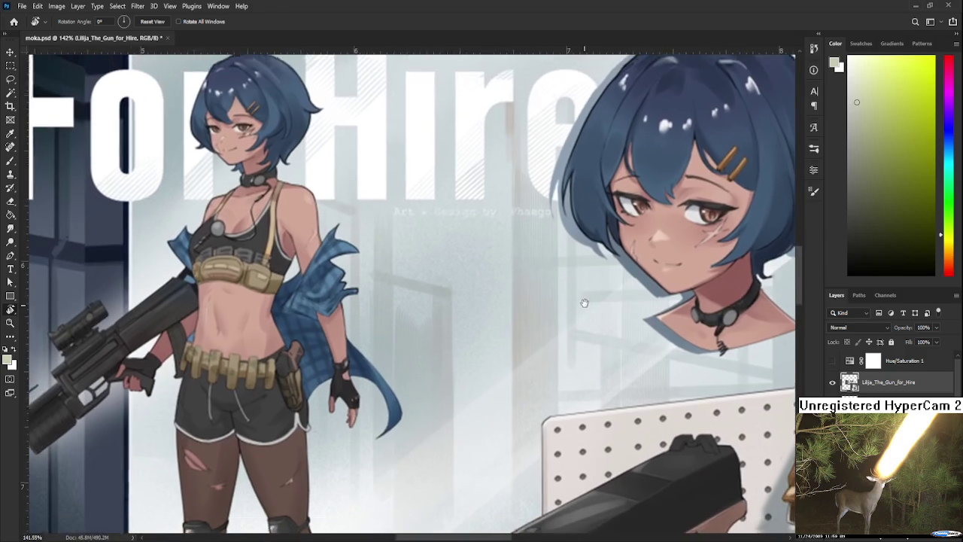
scroll(347, 330, up, 2)
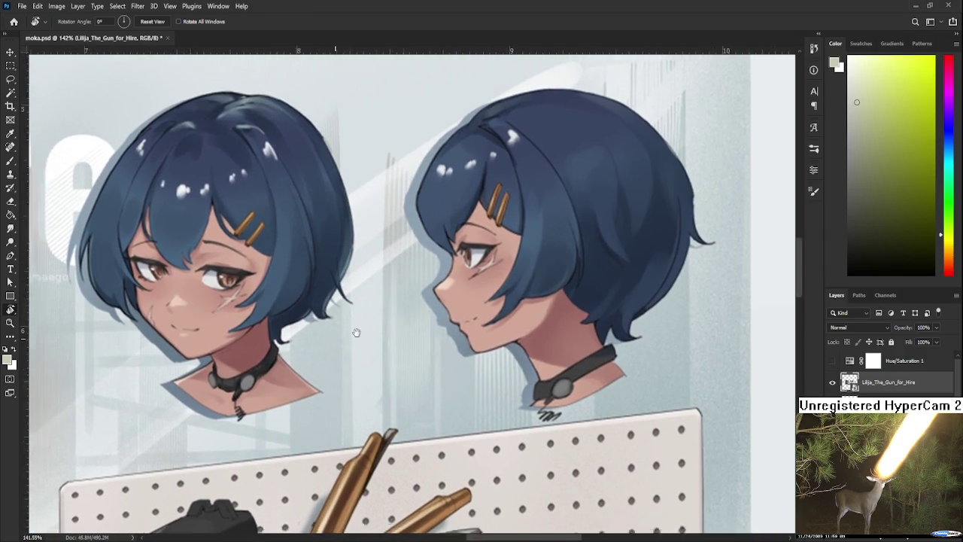
drag(347, 330, 464, 332)
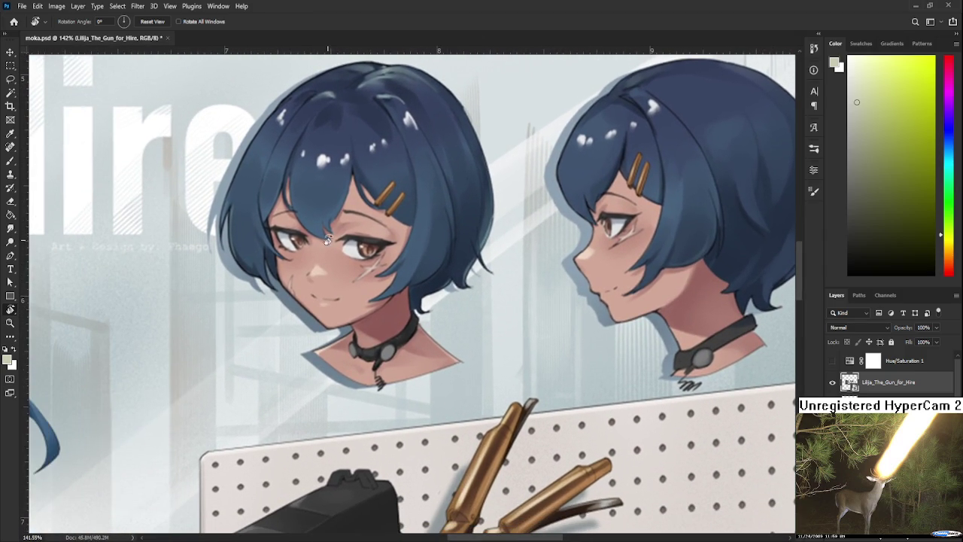
Zoom out, delete the Lilija reference layer, and bring the evidence bag back into view
scroll(463, 332, down, 2)
scroll(401, 347, down, 1)
scroll(385, 349, up, 2)
scroll(385, 349, down, 1)
scroll(385, 349, down, 1)
scroll(385, 349, down, 1)
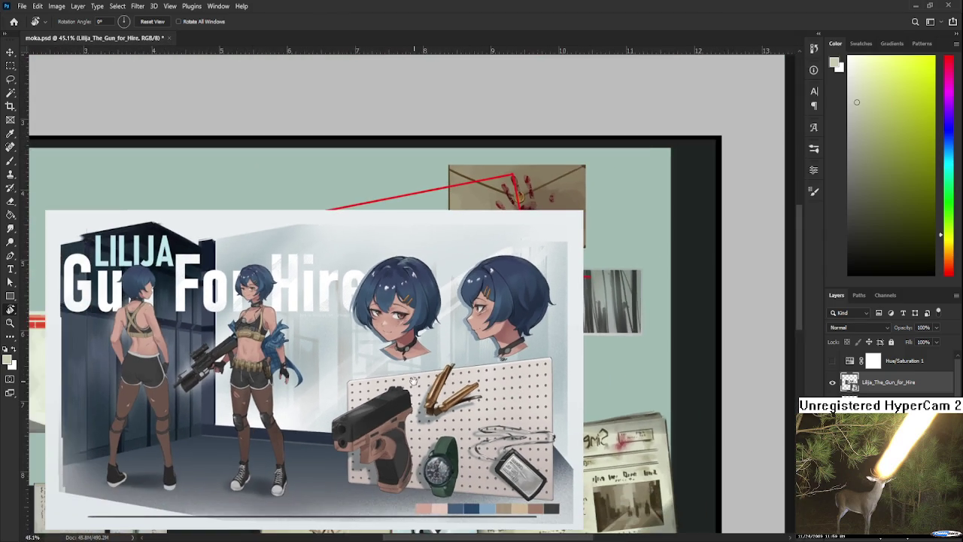
scroll(677, 376, down, 1)
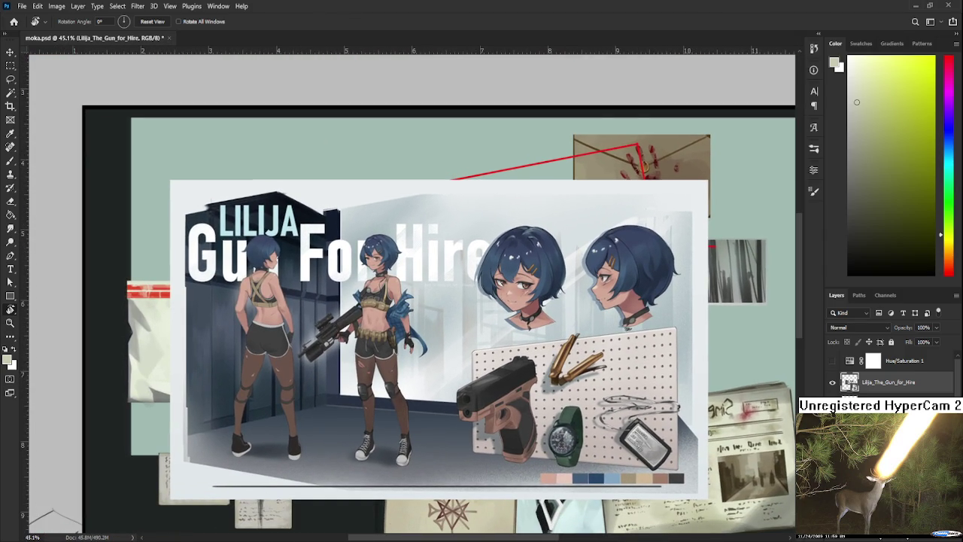
key(Delete)
mouse_move(387, 459)
mouse_down()
mouse_move(489, 416)
mouse_move(568, 418)
mouse_up()
Zoom and pan the view over the evidence bag and its brass casing
scroll(377, 311, up, 1)
scroll(377, 310, up, 1)
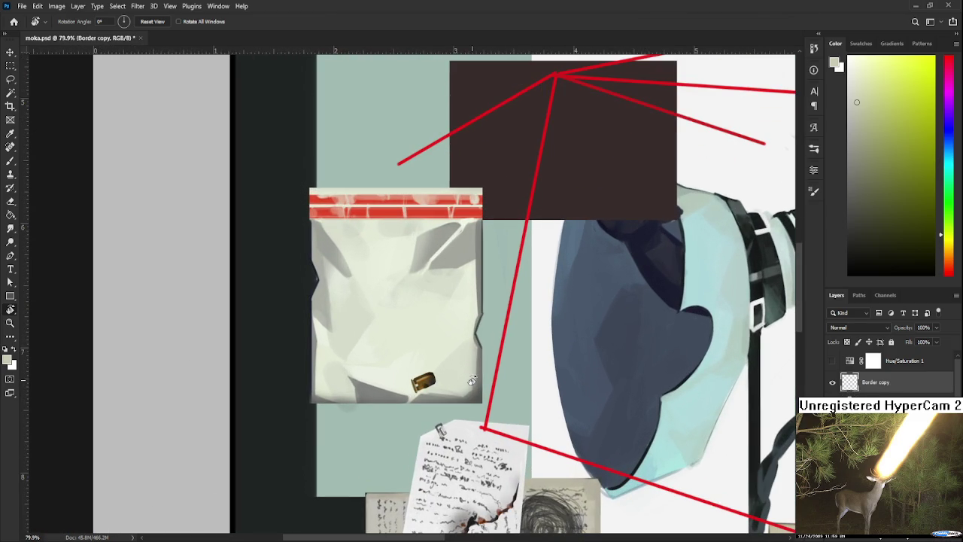
scroll(450, 380, up, 1)
scroll(448, 379, up, 1)
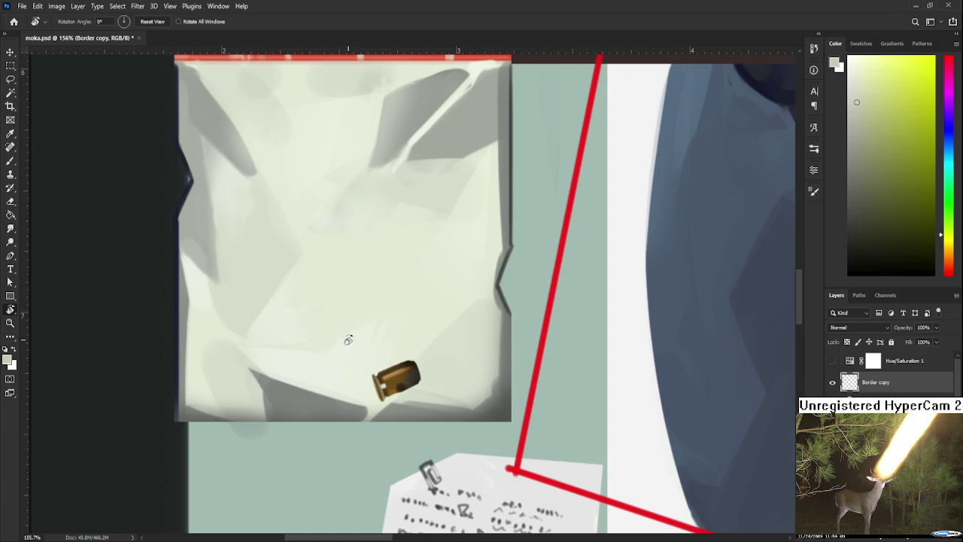
scroll(419, 382, up, 1)
scroll(419, 382, up, 1)
scroll(421, 383, down, 1)
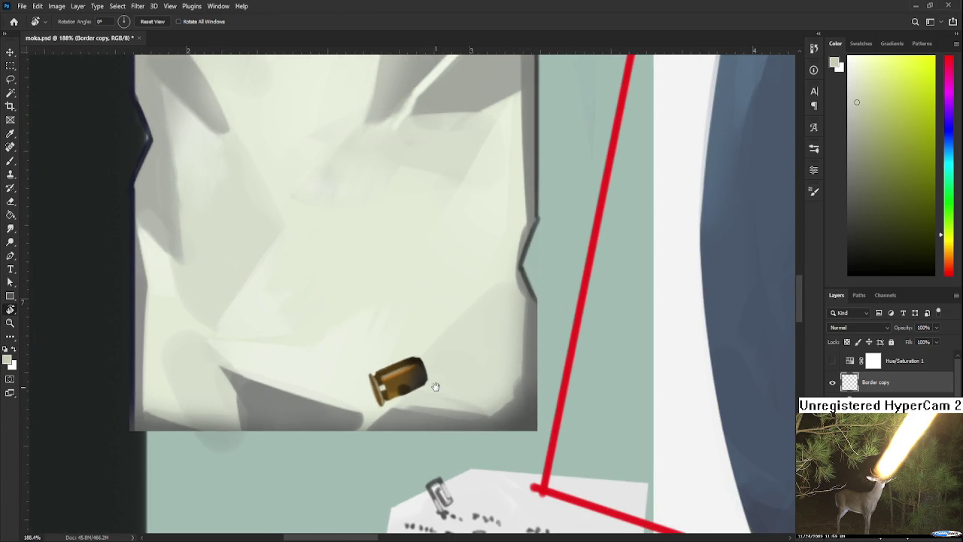
drag(433, 387, 478, 335)
Select the Eraser and add a new empty Layer 29 above the bag painting
key(e)
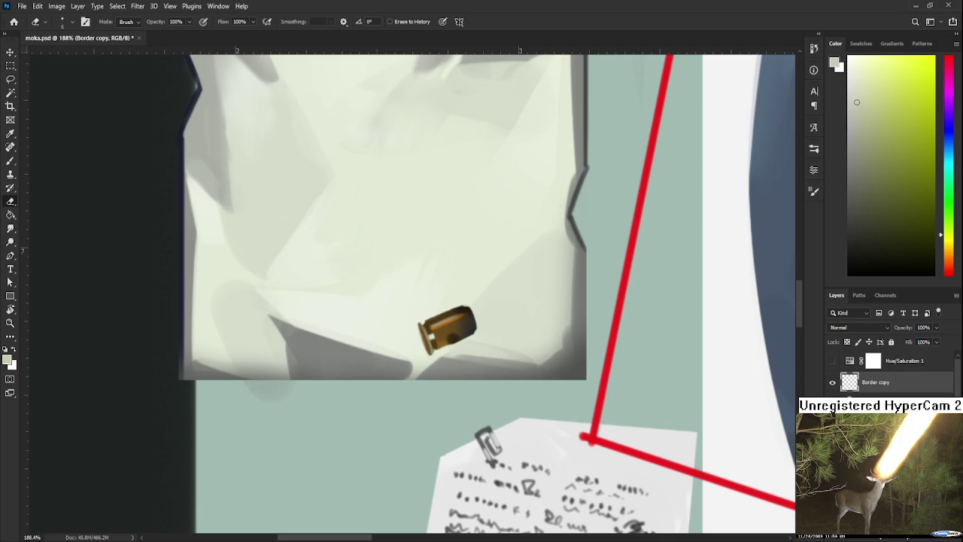
key(ctrl+shift+alt+n)
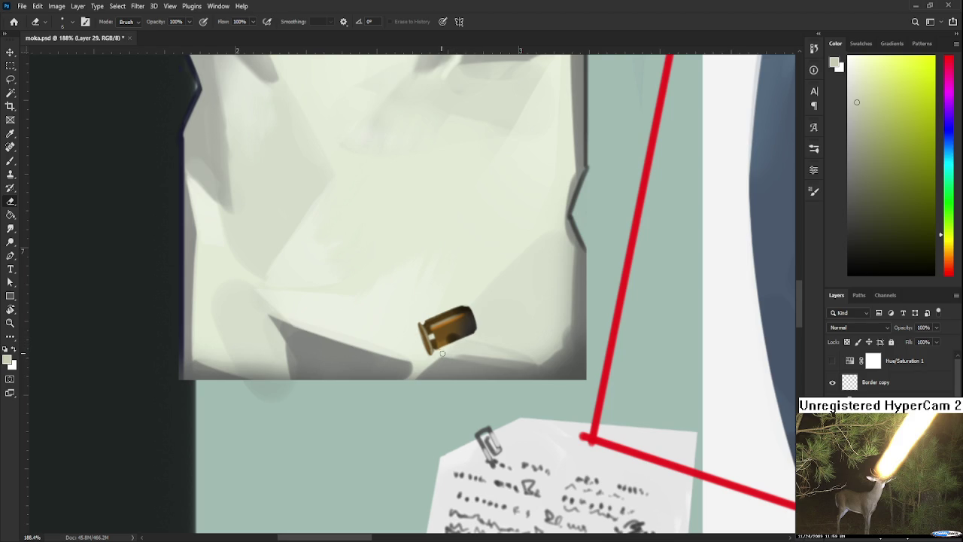
scroll(452, 352, up, 1)
scroll(482, 361, up, 1)
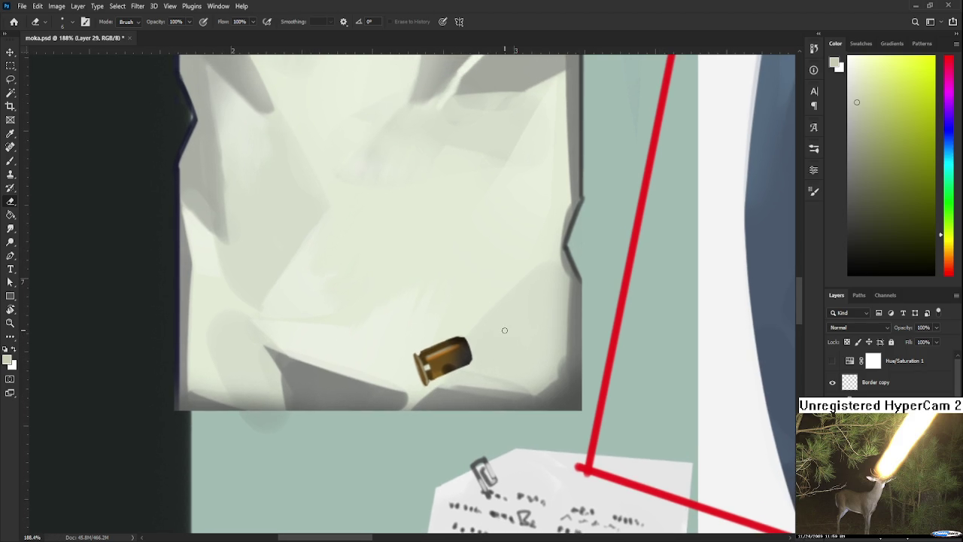
scroll(507, 332, down, 2)
scroll(507, 332, down, 2)
scroll(502, 313, up, 5)
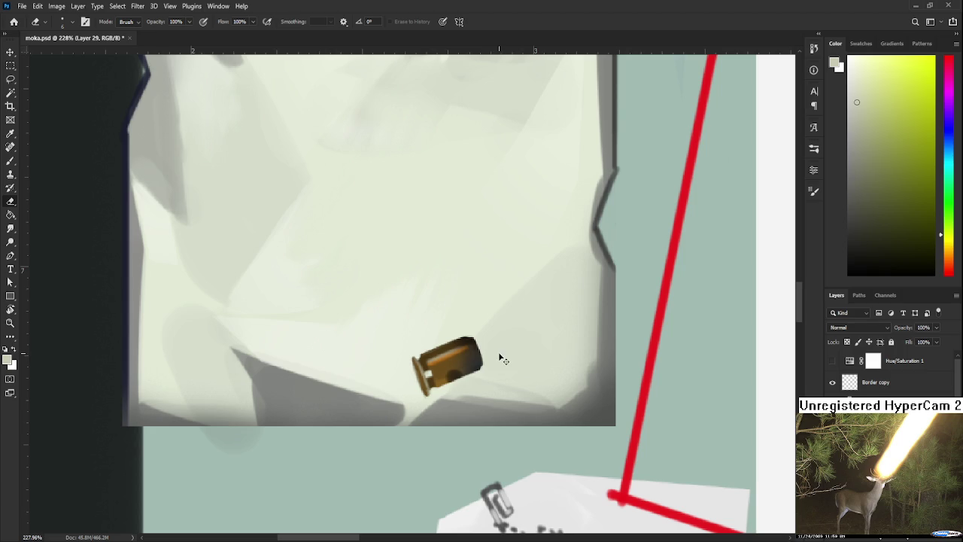
Paste a copy of the brass casing and turn it upright beside the original
key(ctrl+c)
key(ctrl+v)
key(ctrl+t)
mouse_move(452, 258)
mouse_down()
mouse_move(461, 297)
mouse_move(400, 344)
mouse_move(404, 351)
mouse_up()
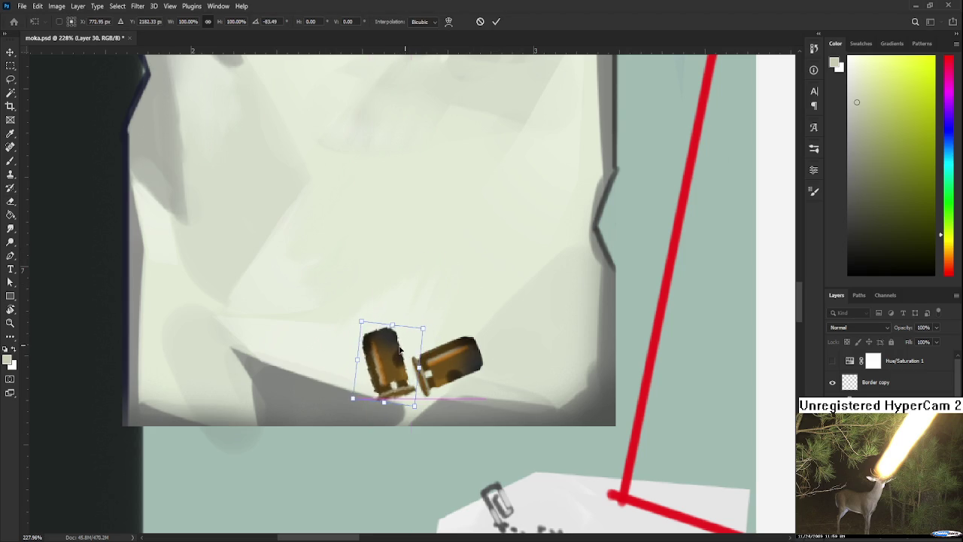
key(Return)
key(e)
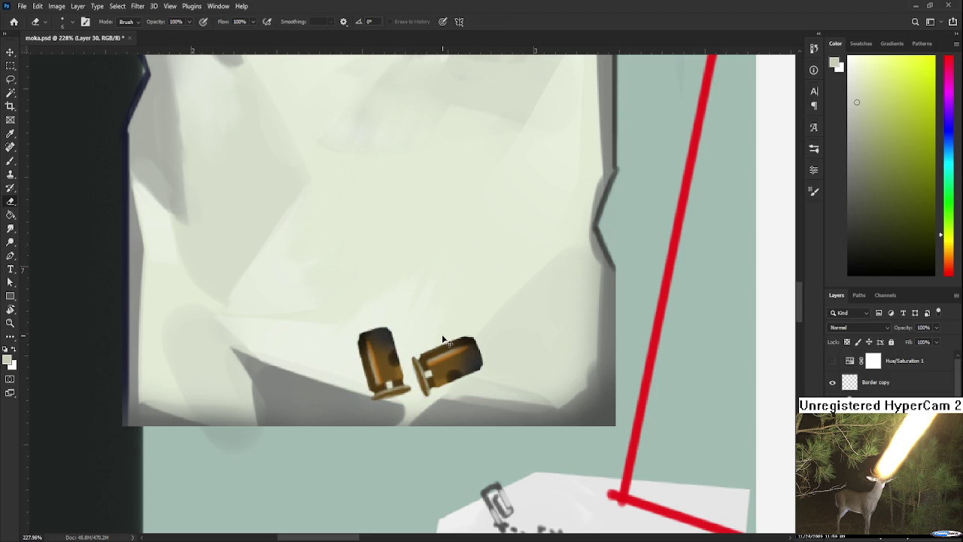
Paste a third casing, rotating it and placing it above the pair
key(ctrl+c)
key(ctrl+v)
key(ctrl+t)
mouse_move(455, 268)
mouse_down()
mouse_move(441, 305)
mouse_move(510, 352)
mouse_move(447, 301)
mouse_up()
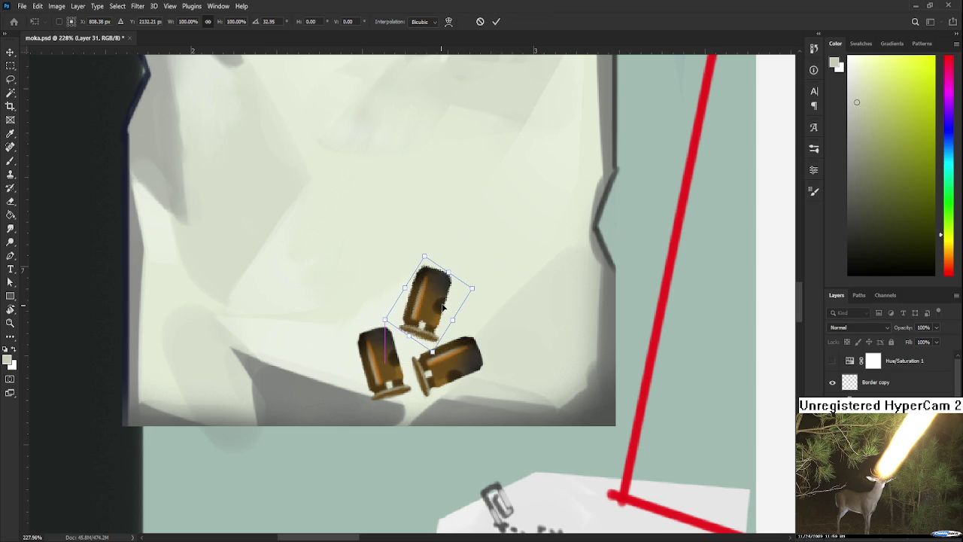
key(Return)
key(e)
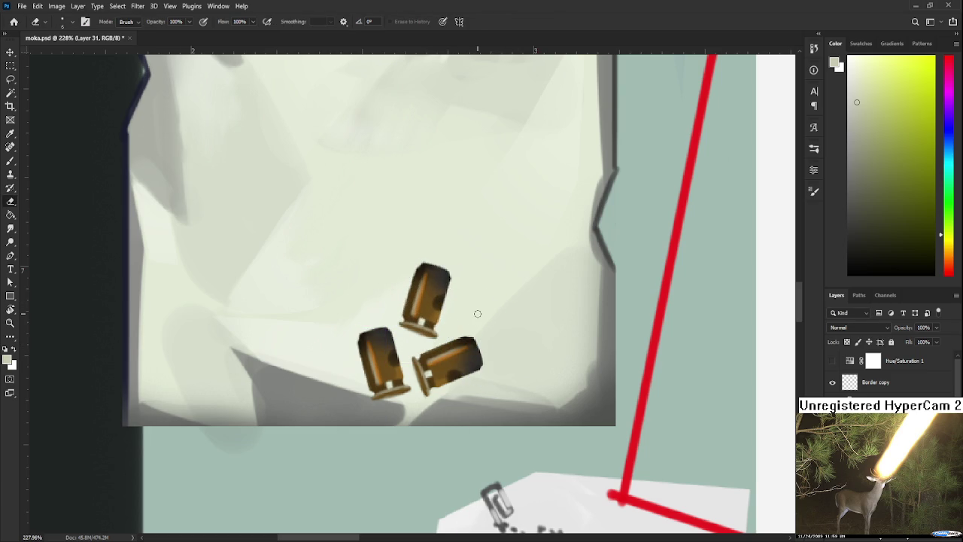
Lasso the top casing, flip and rotate it into place, then deselect
key(l)
drag(431, 233, 437, 230)
key(ctrl+t)
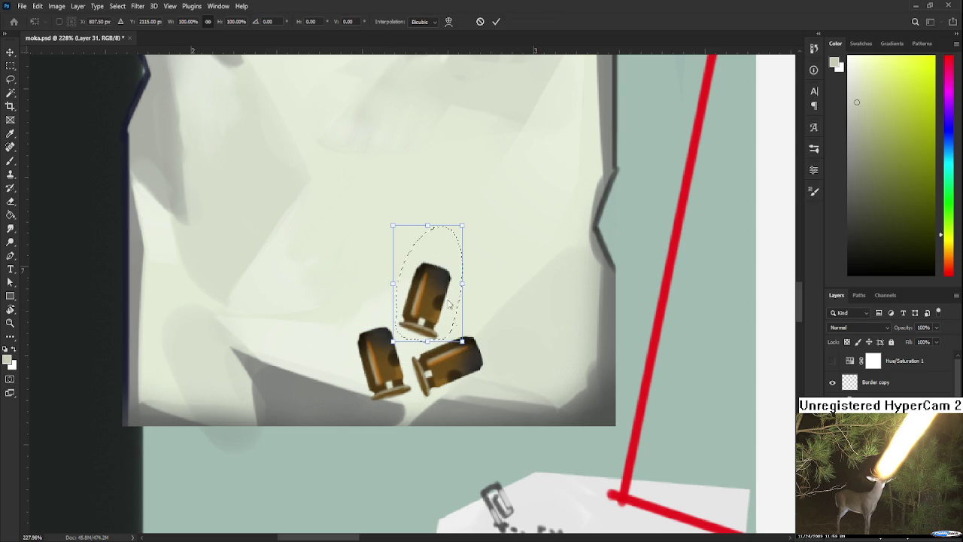
drag(489, 315, 469, 341)
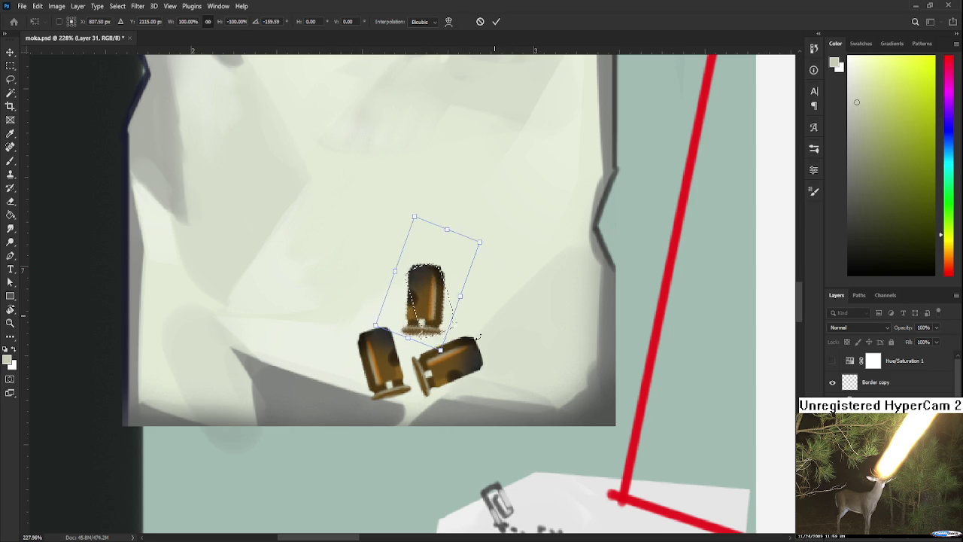
drag(429, 301, 431, 304)
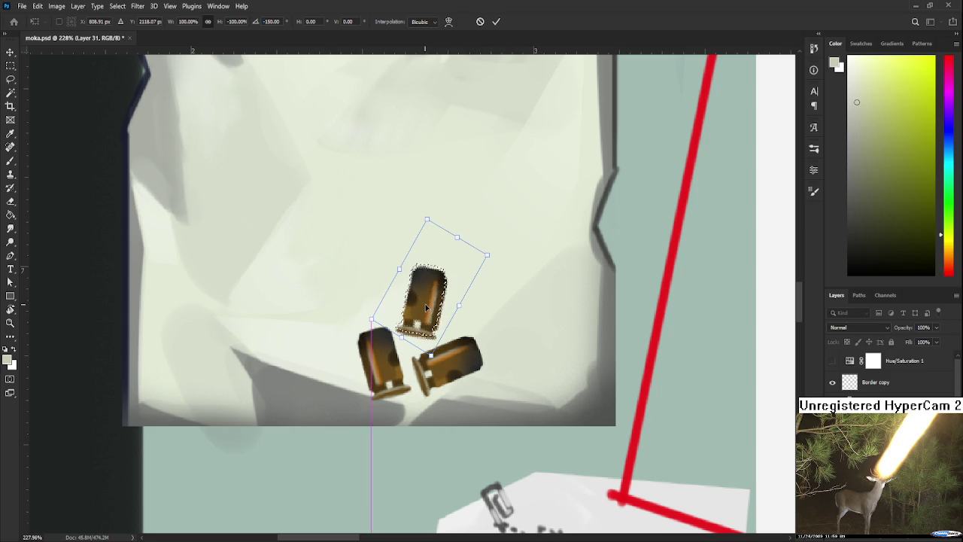
drag(371, 319, 375, 316)
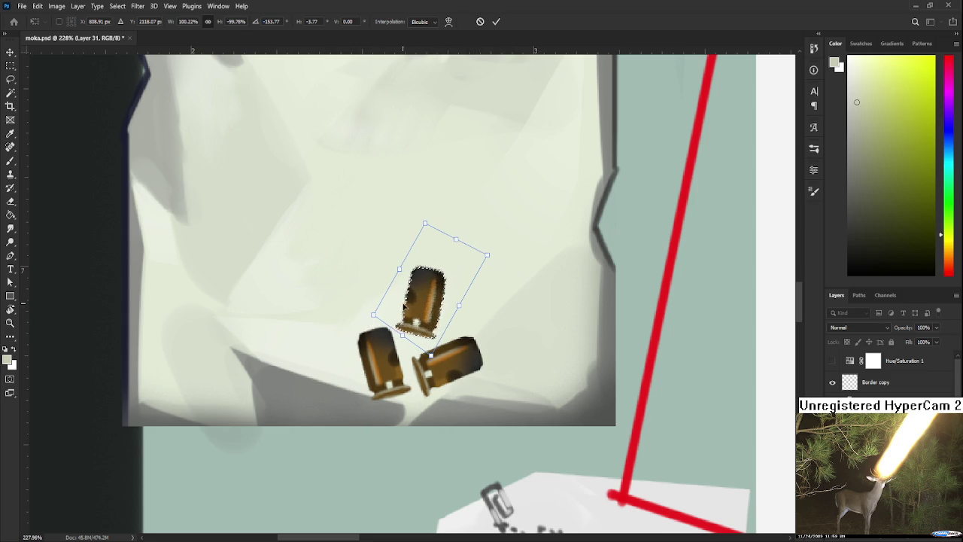
drag(428, 303, 426, 311)
key(Return)
key(ctrl+d)
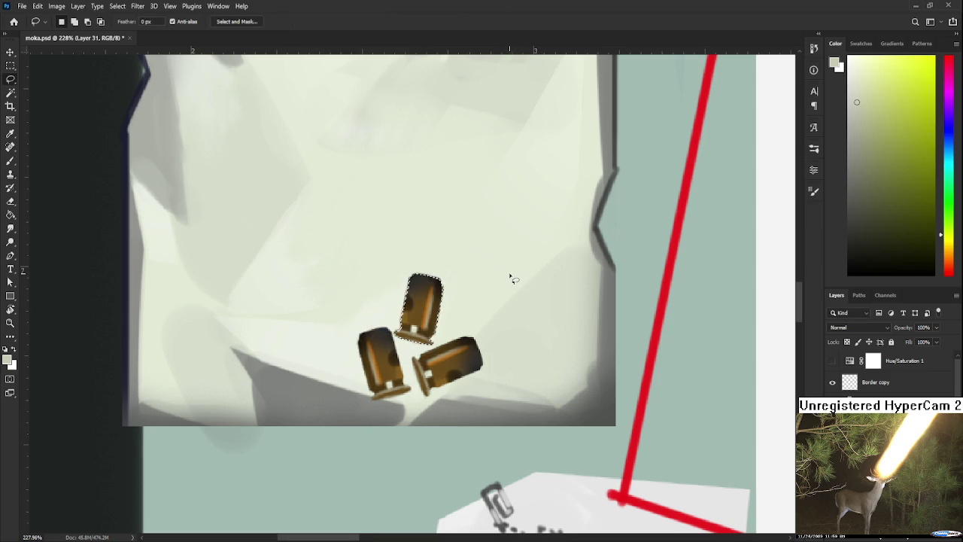
Sample the casings' dark brown and alternate Eraser and Brush along the casing edges
scroll(490, 301, up, 2)
key(e)
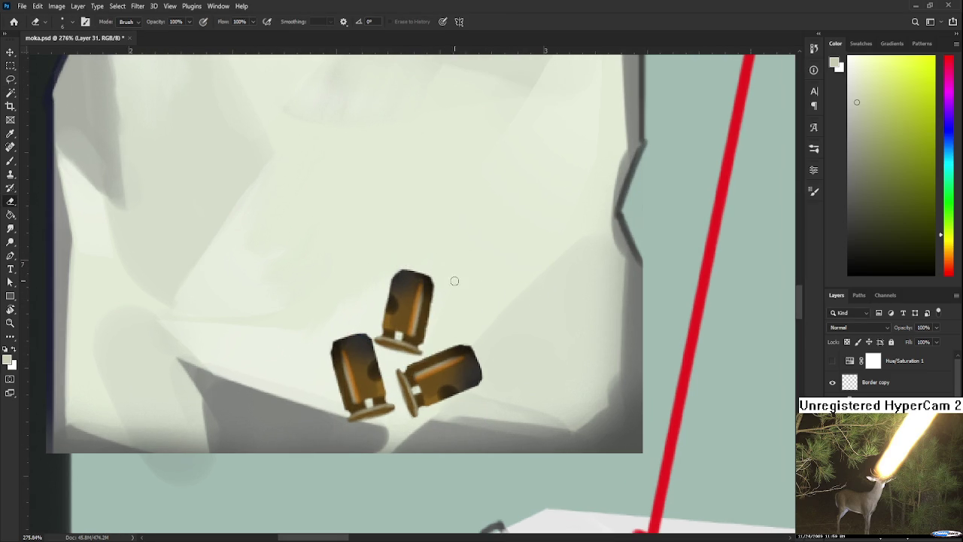
key(b)
alt+click(428, 282)
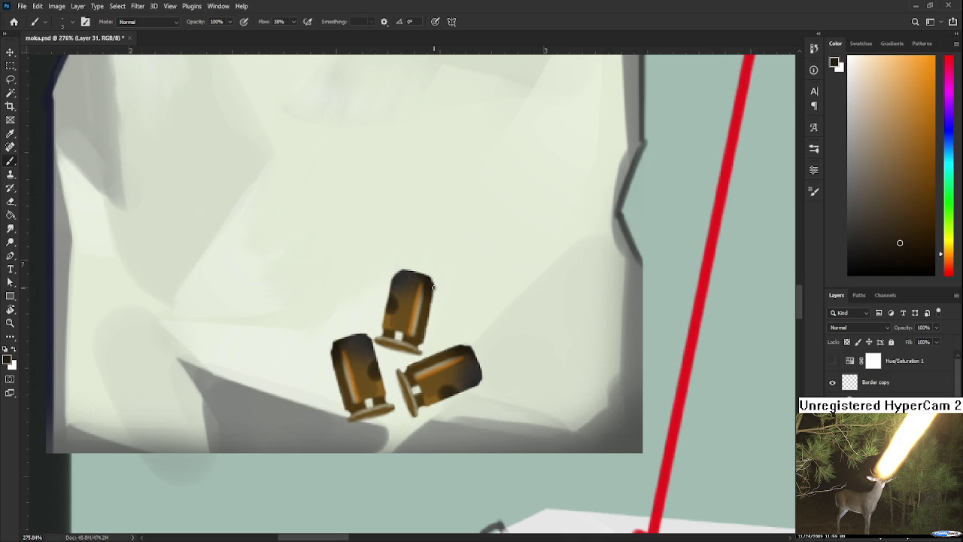
key(e)
key(b)
key(e)
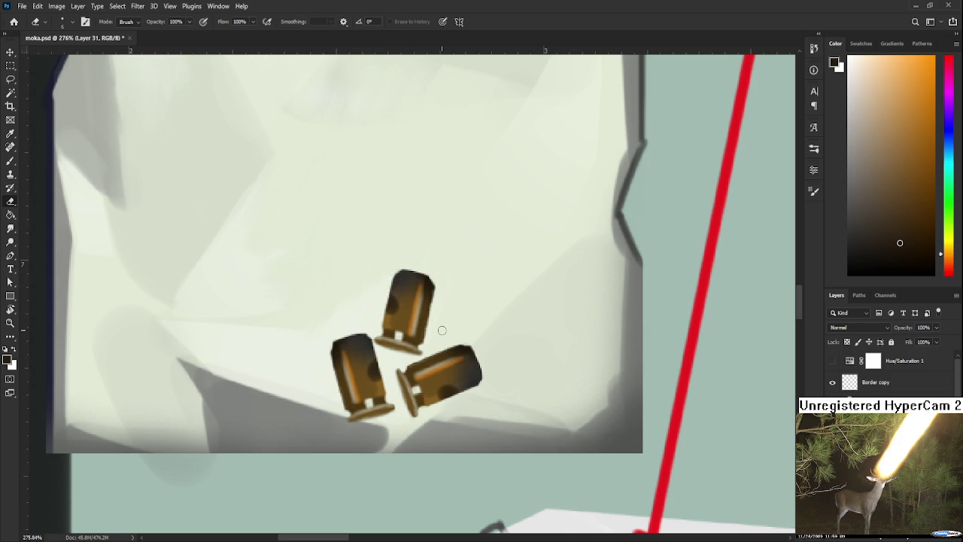
Zoom in and out to check the cleaned-up casing edges
scroll(440, 329, down, 1)
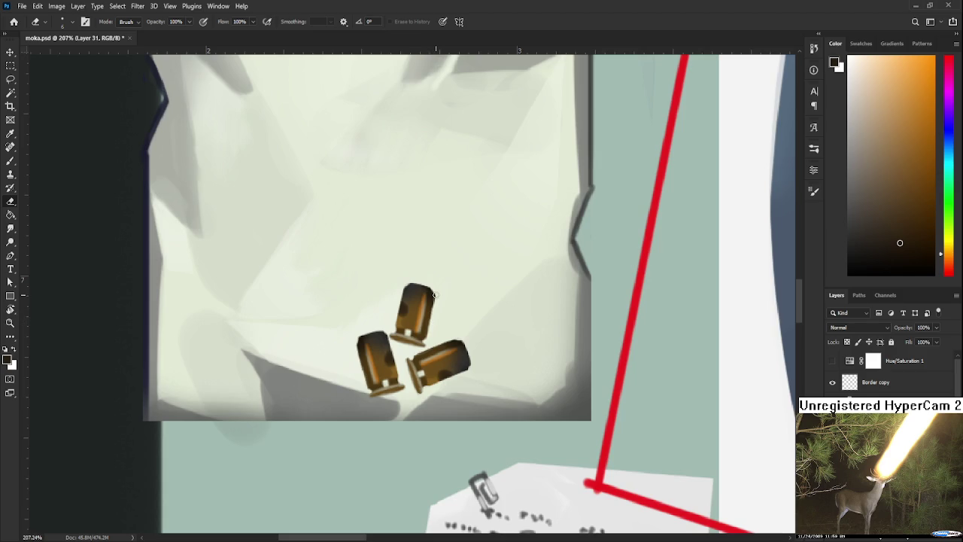
scroll(437, 295, down, 1)
scroll(436, 293, down, 1)
scroll(429, 301, up, 1)
scroll(410, 316, up, 1)
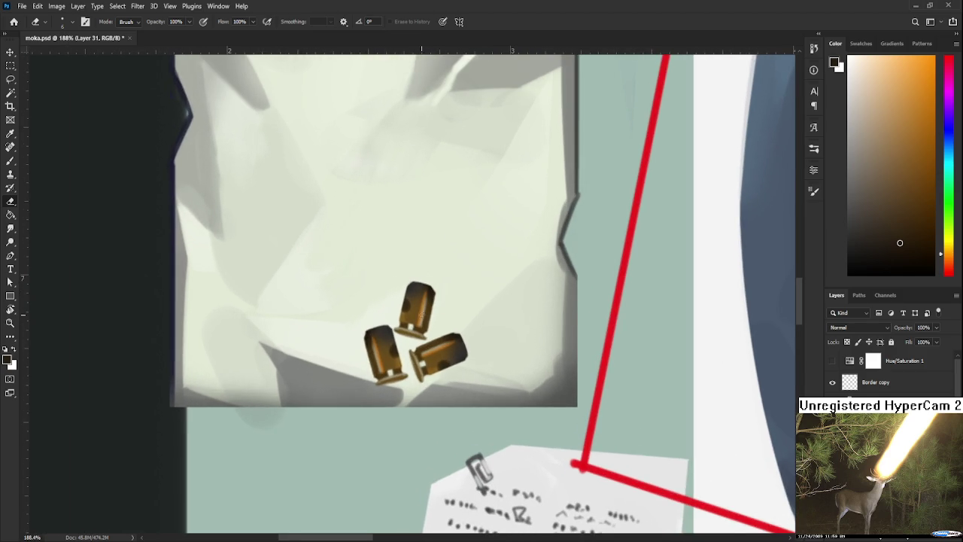
scroll(392, 331, up, 1)
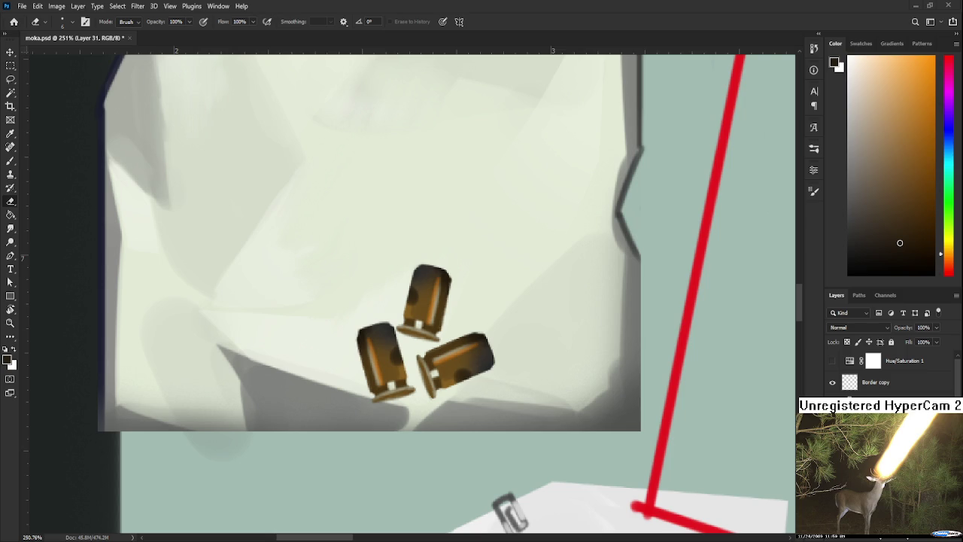
scroll(434, 359, down, 2)
Zoom out, sample the bag's pale greenish-white with the Brush, and shrink the brush size
scroll(430, 361, down, 2)
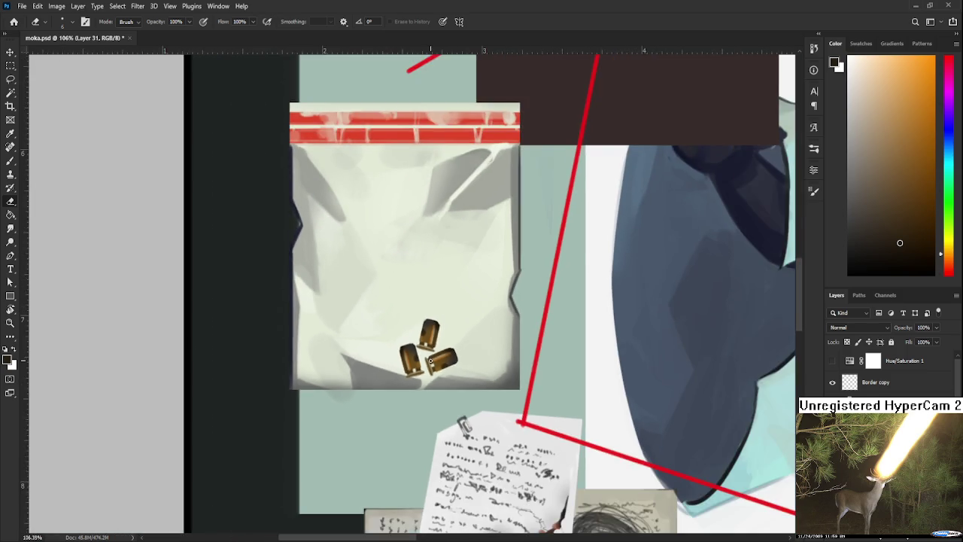
scroll(431, 360, down, 1)
scroll(431, 360, down, 1)
scroll(431, 360, up, 2)
scroll(430, 361, up, 1)
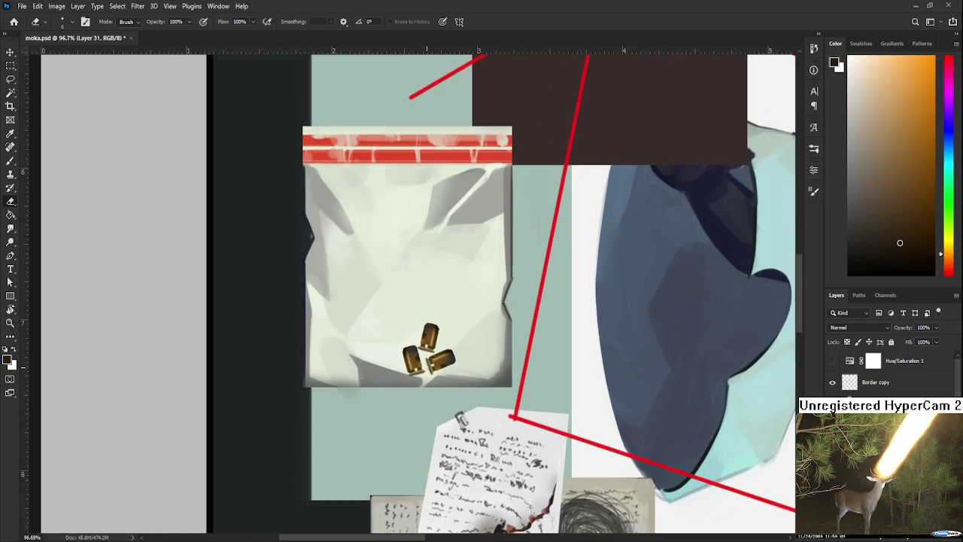
scroll(431, 361, down, 2)
scroll(430, 360, down, 1)
scroll(431, 361, up, 2)
scroll(430, 367, up, 1)
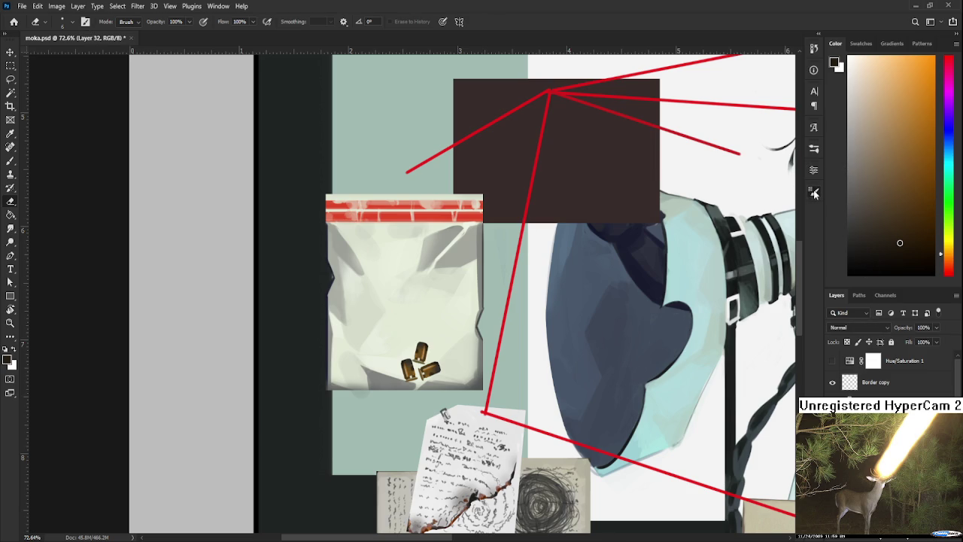
key(b)
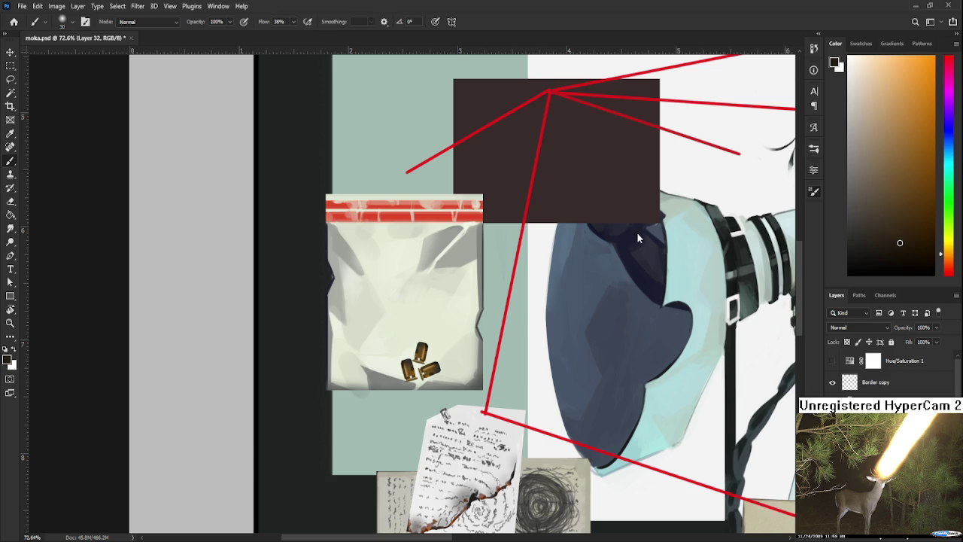
alt+click(464, 324)
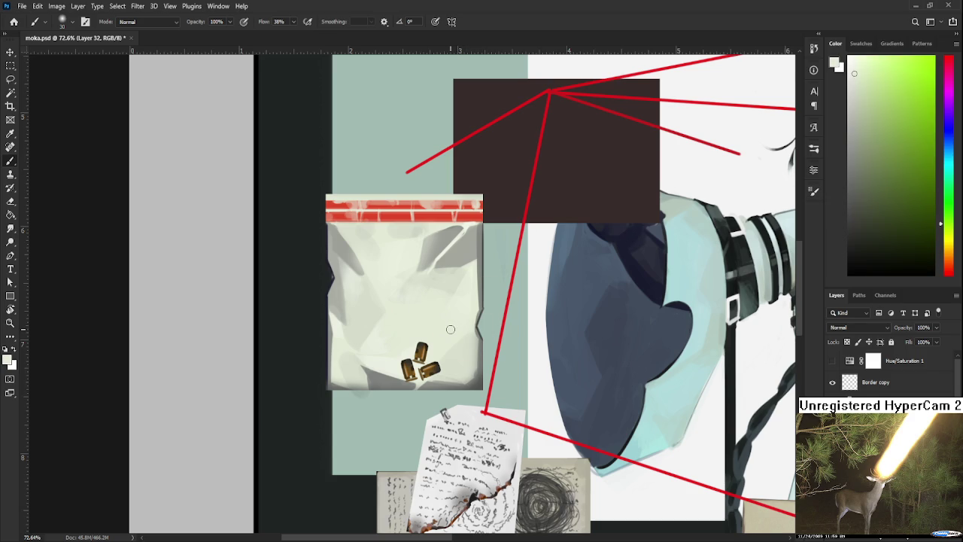
key(bracketleft)
key(bracketleft)
key(bracketleft)
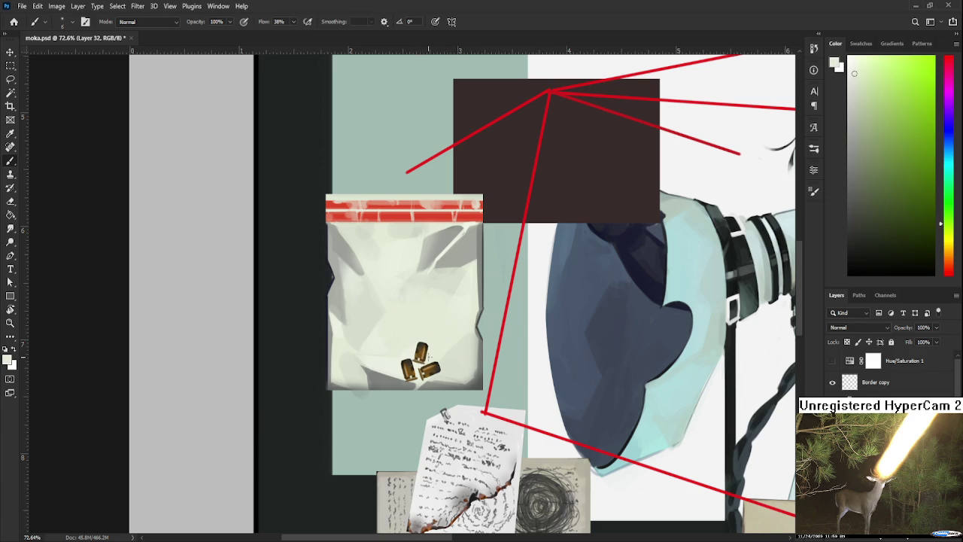